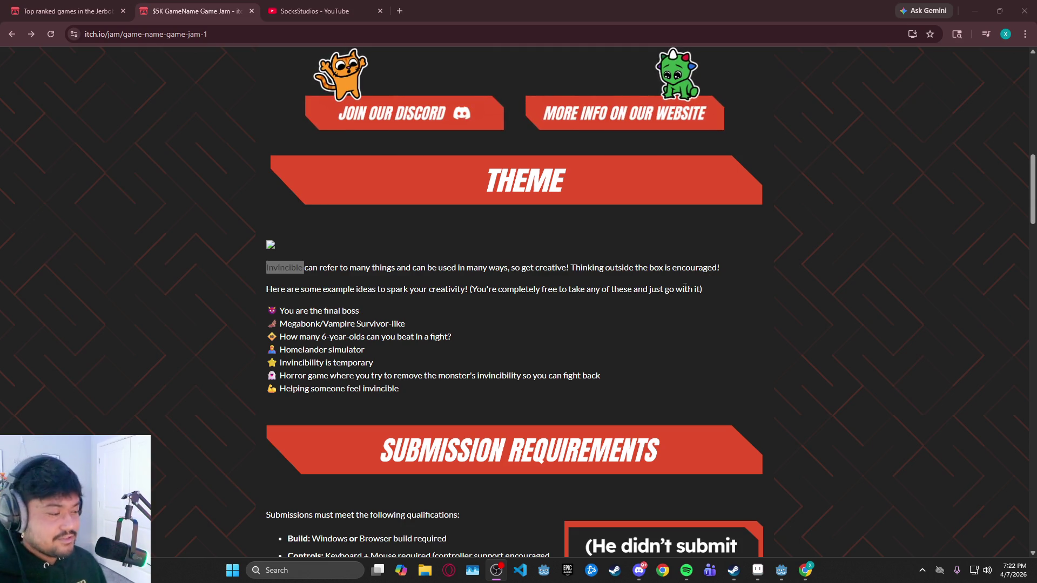
Bring the Godot editor with the TheInvincibleMage project to the front after reading the jam's Invincible theme
left_click(781, 576)
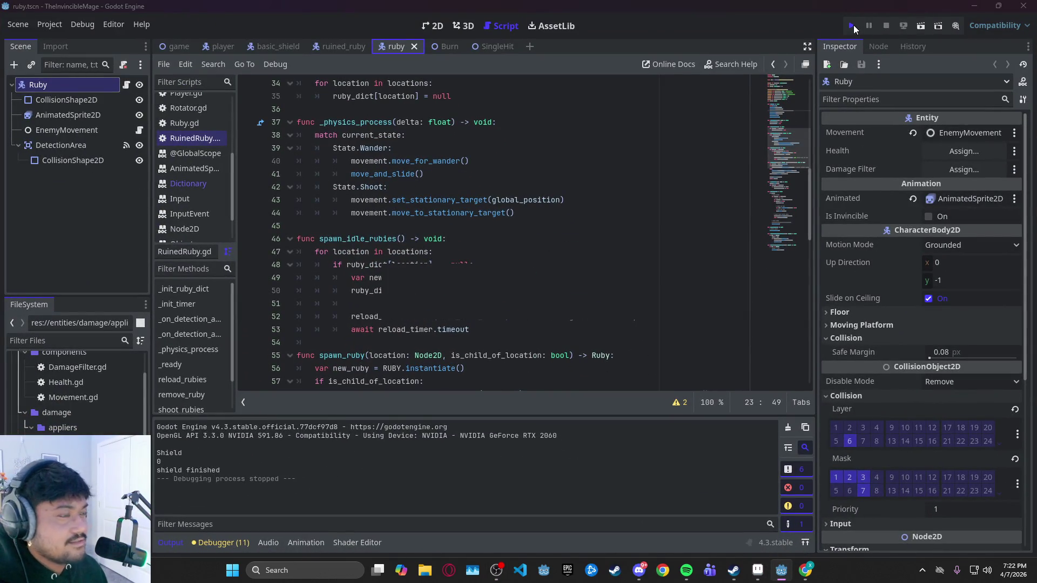
Run TheInvincibleMage project in a debug window
left_click(853, 26)
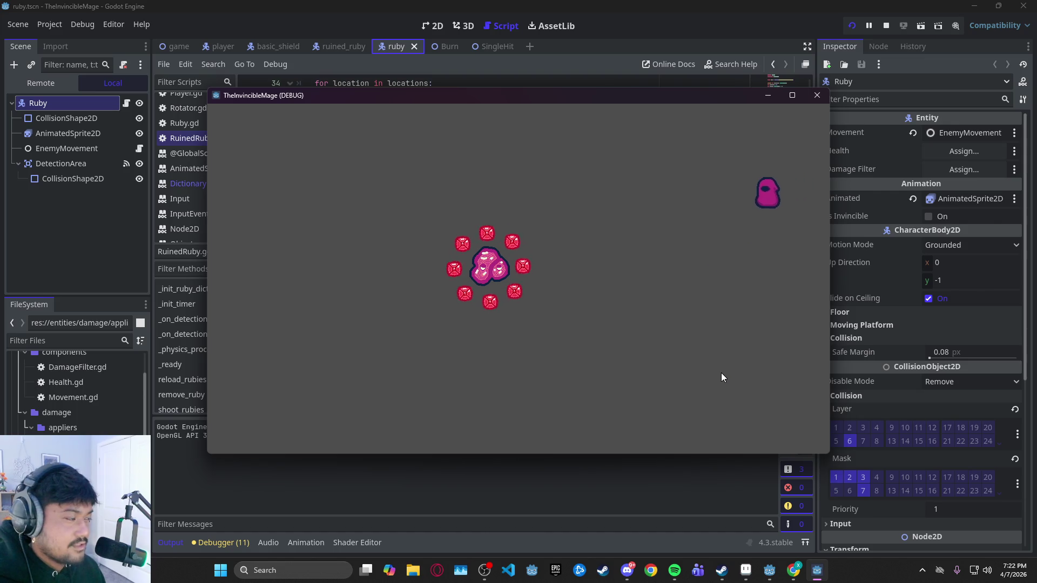
Raise the mage's blue shield inside the running game
left_click(585, 274)
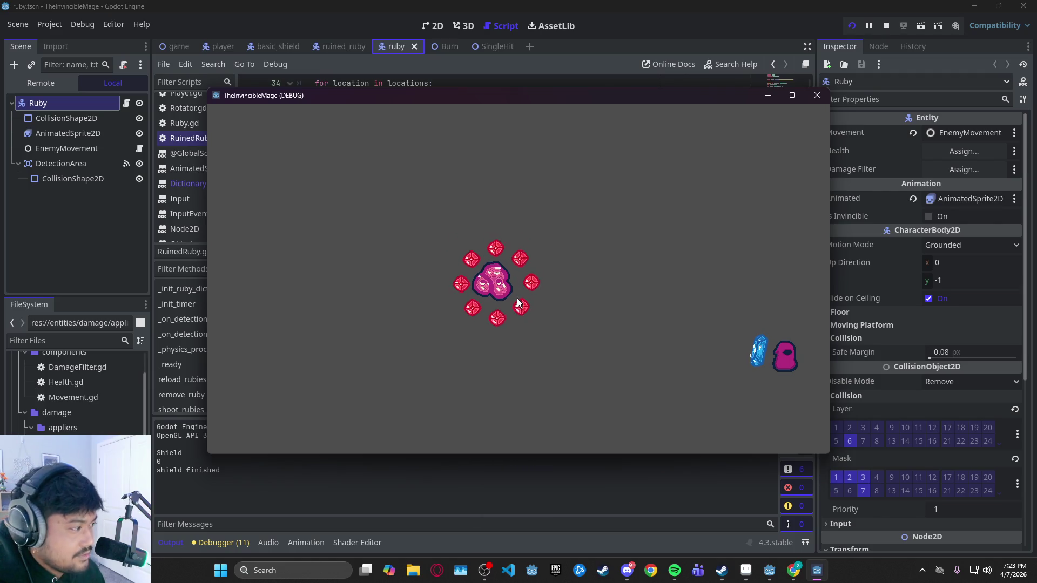
key("w")
key("a")
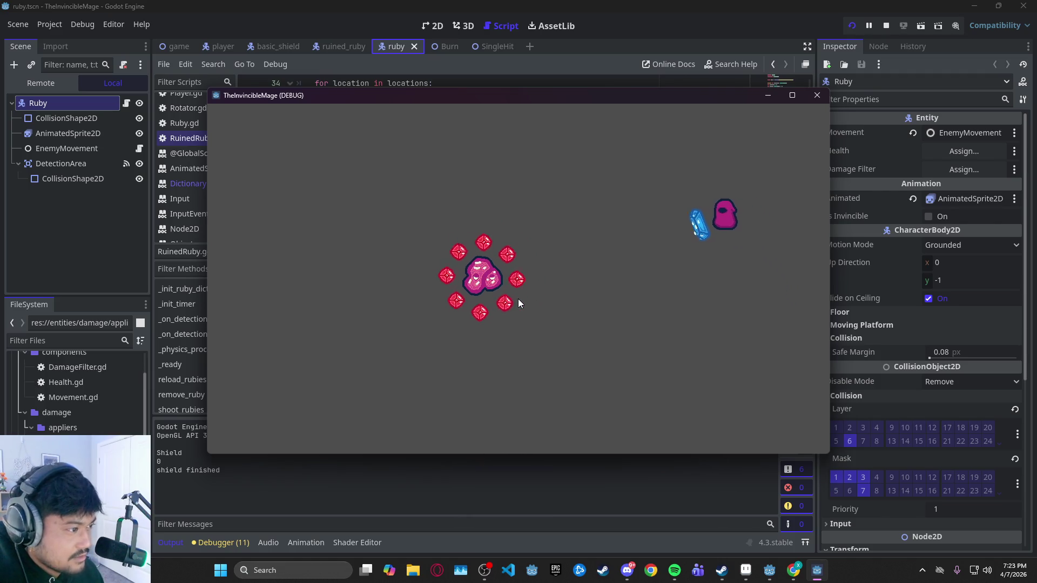
key("s")
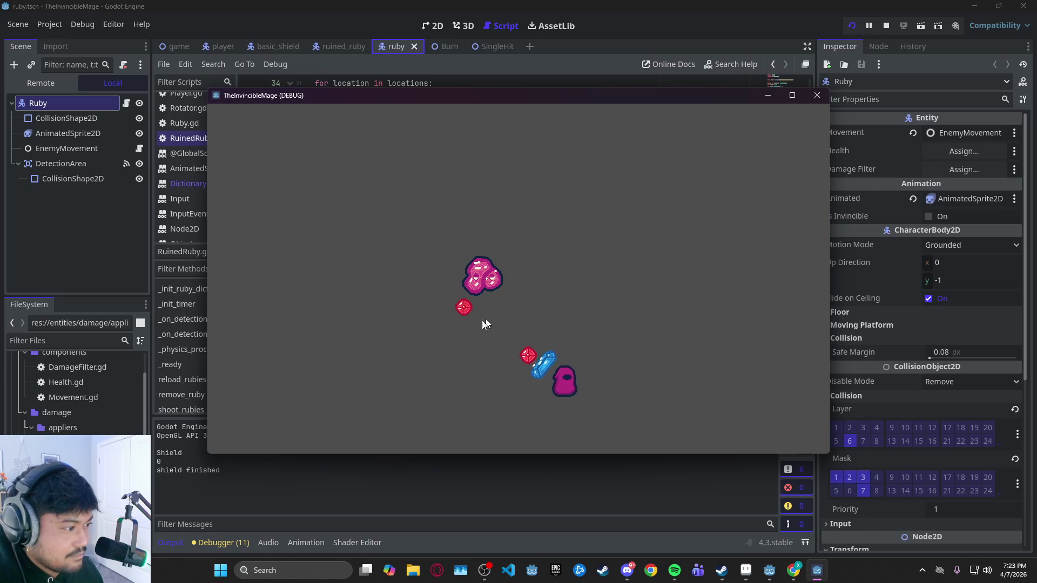
key("d")
key("w")
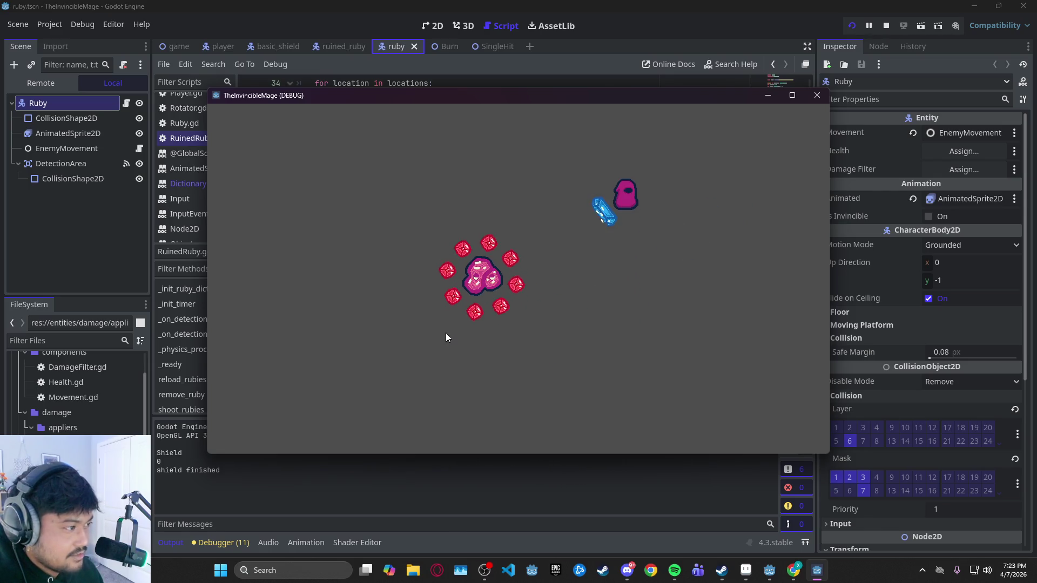
key("w")
key("d")
key("s")
key("a")
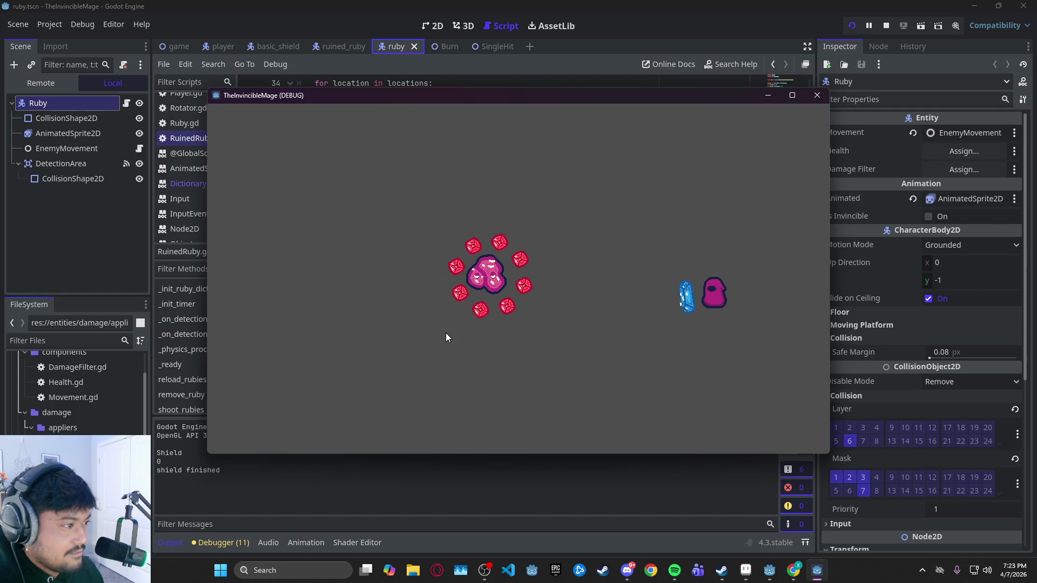
key("w")
key("d")
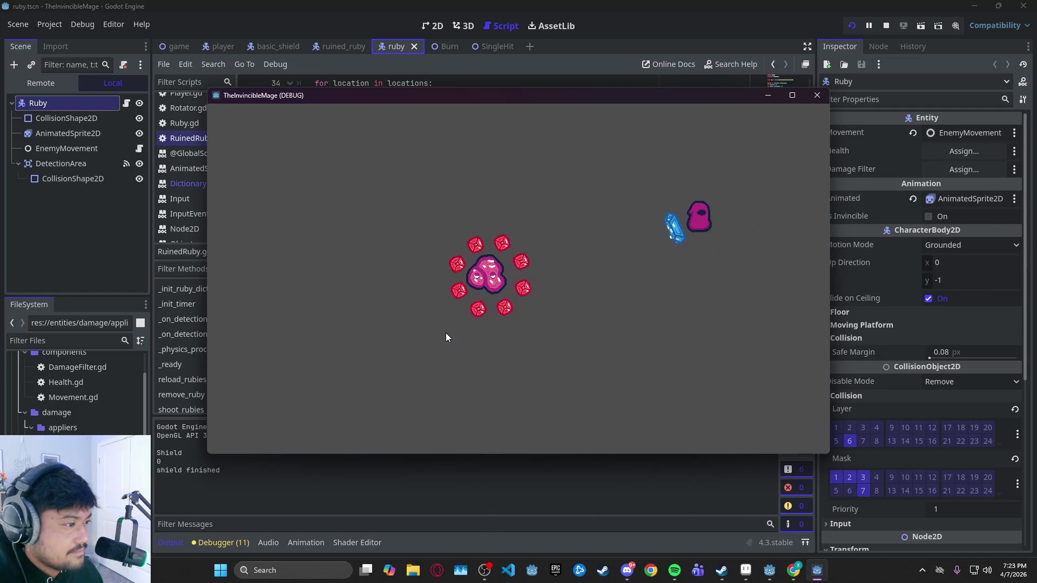
key("d")
key("s")
key("a")
key("w")
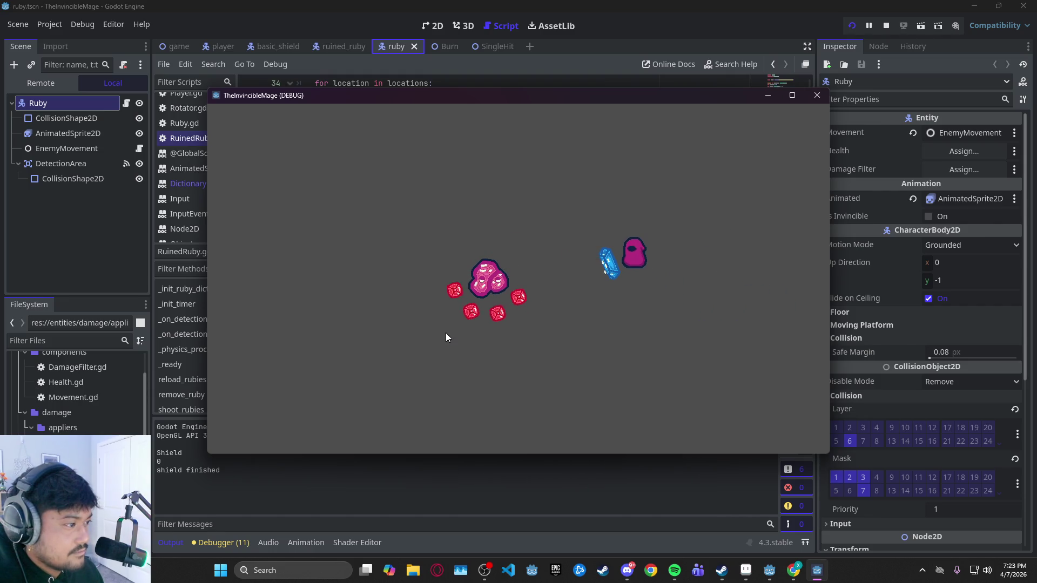
key("d")
key("w")
key("s")
key("a")
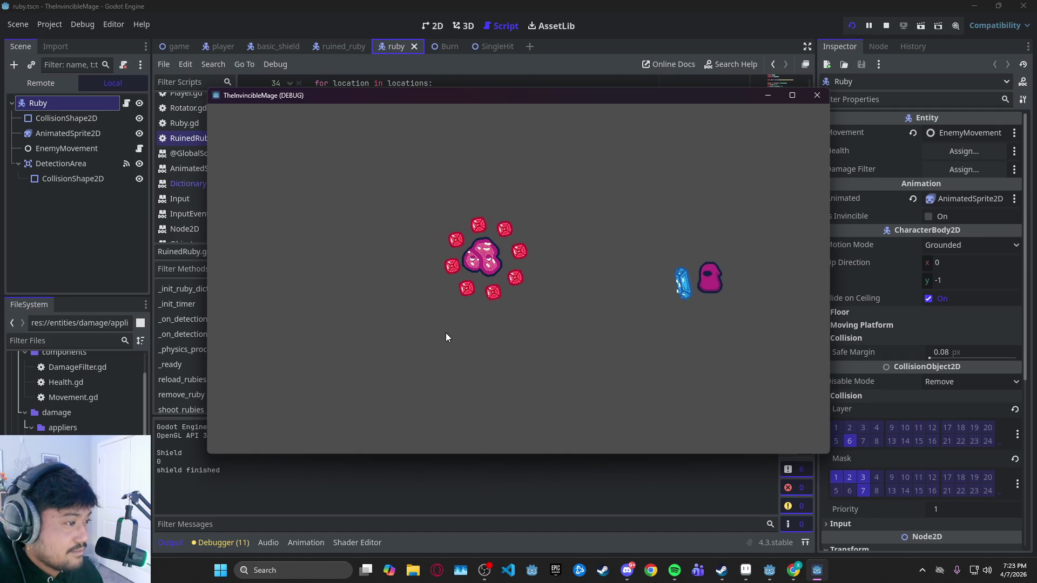
key("s")
key("d")
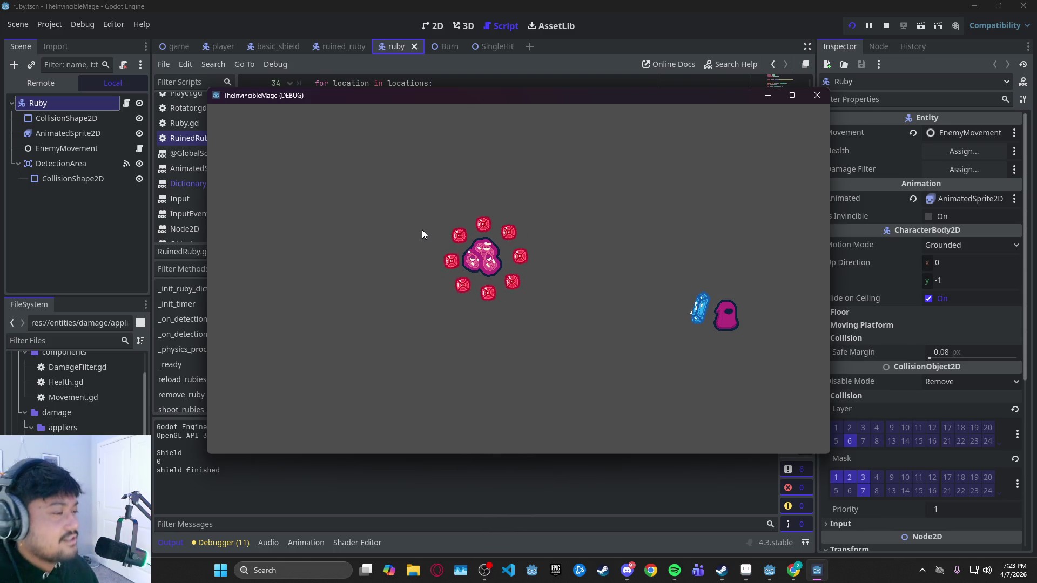
key("a")
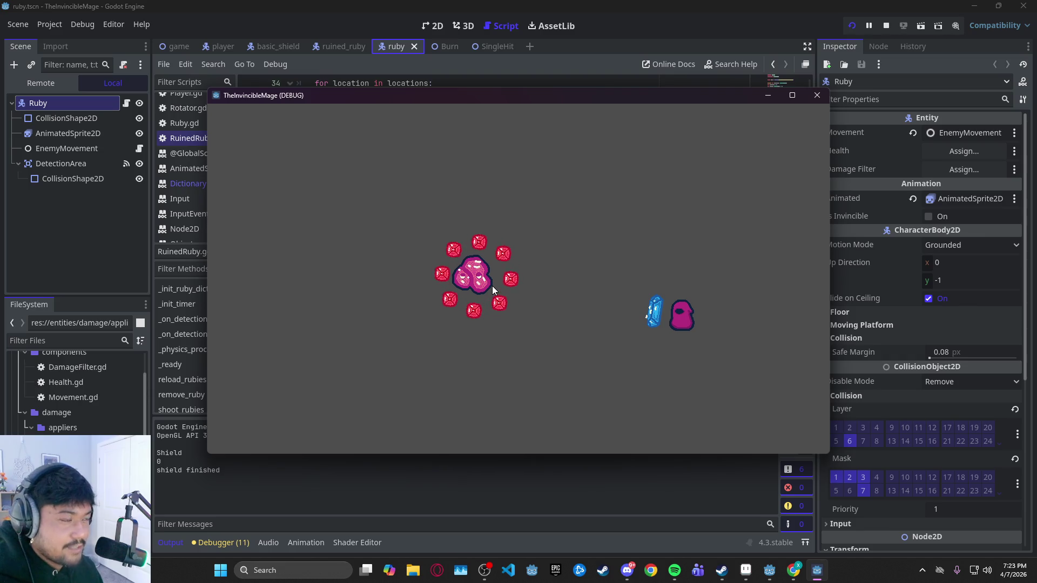
key("w")
key("a")
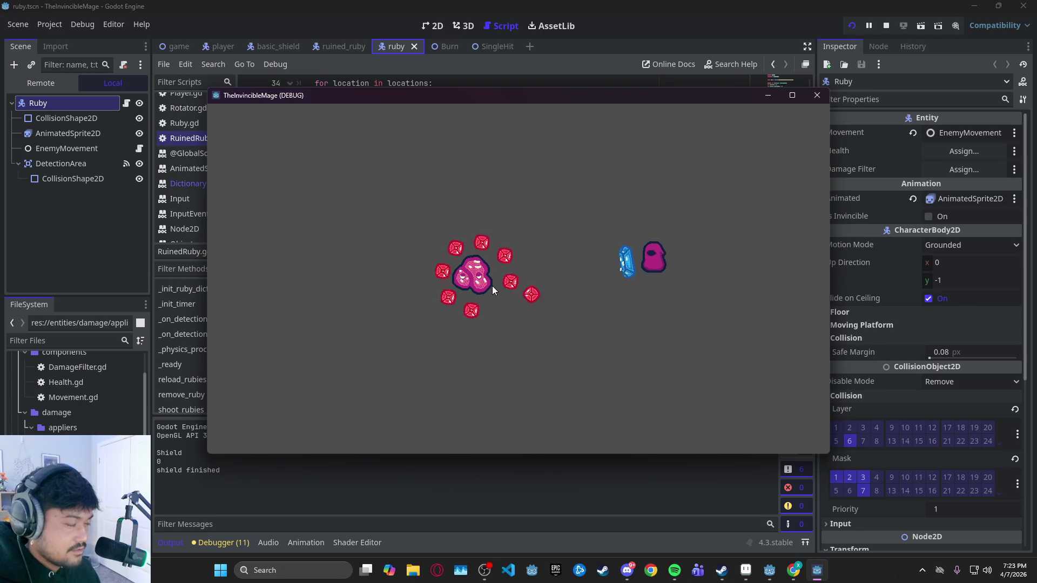
key("d")
key("s")
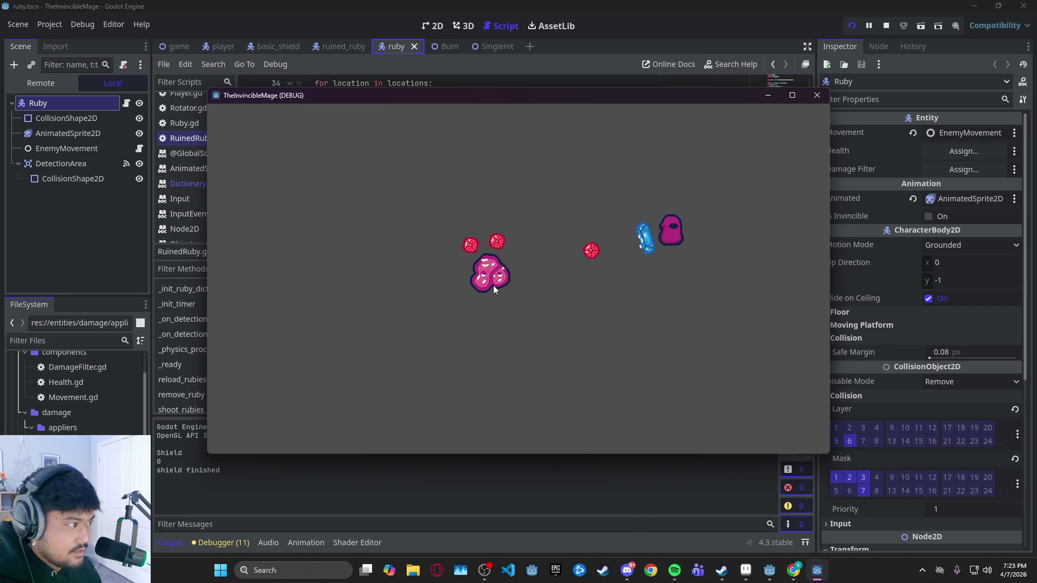
key("s")
key("a")
key("d")
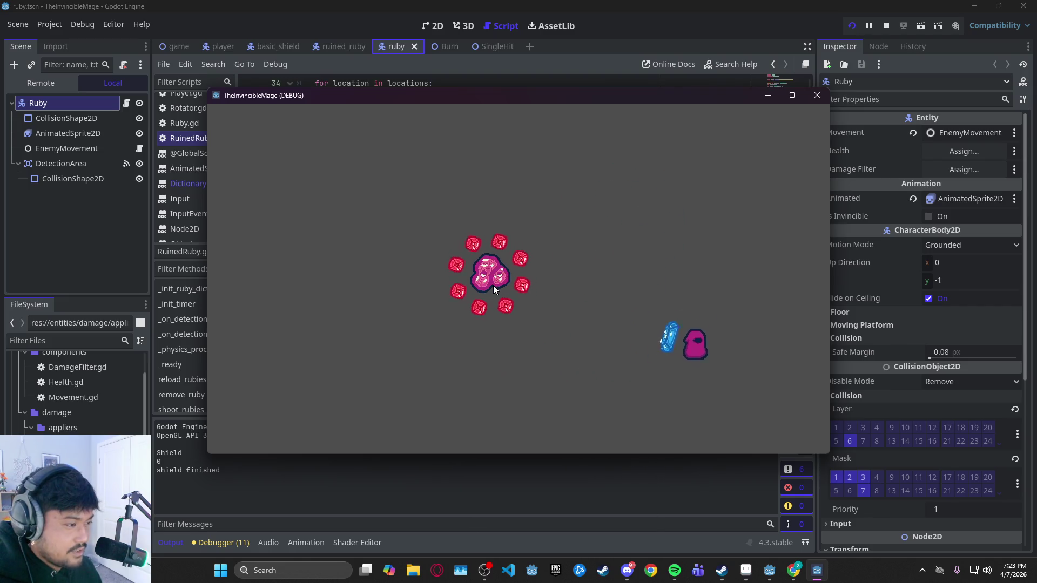
key("d")
key("w")
key("a")
key("s")
key("d")
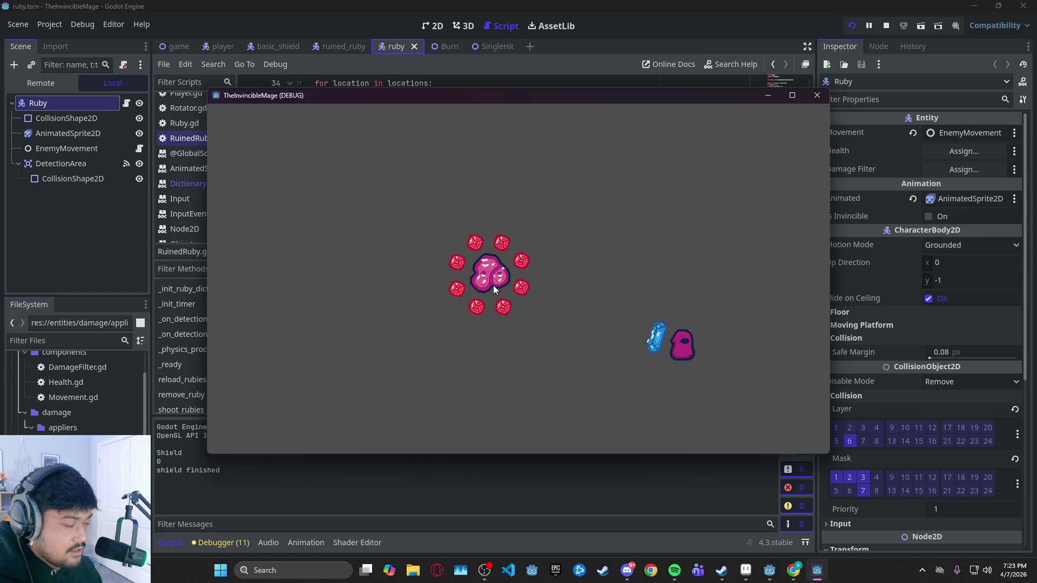
key("d")
key("w")
key("a")
key("d")
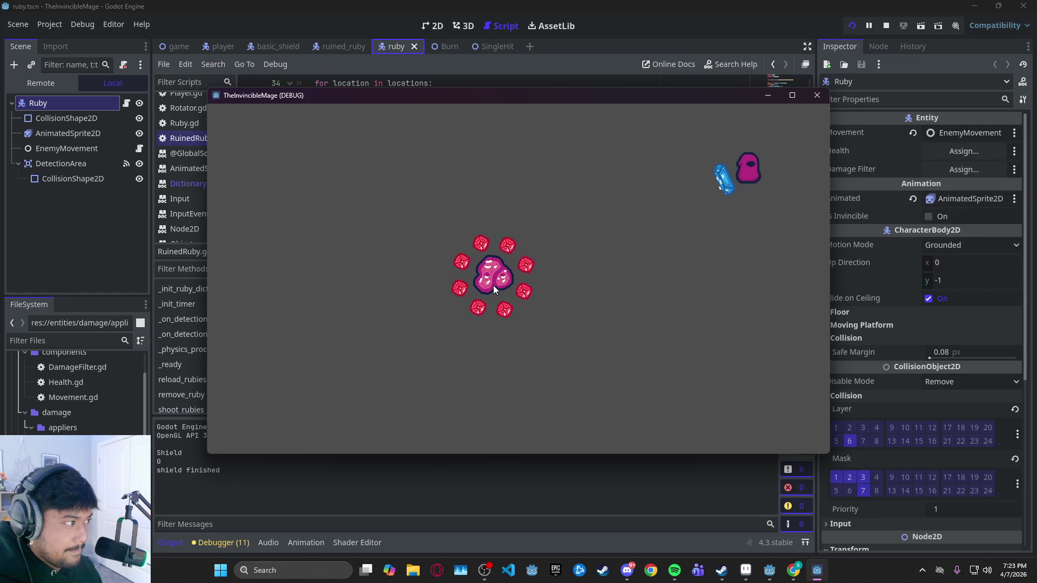
key("s")
key("a")
key("d")
key("w")
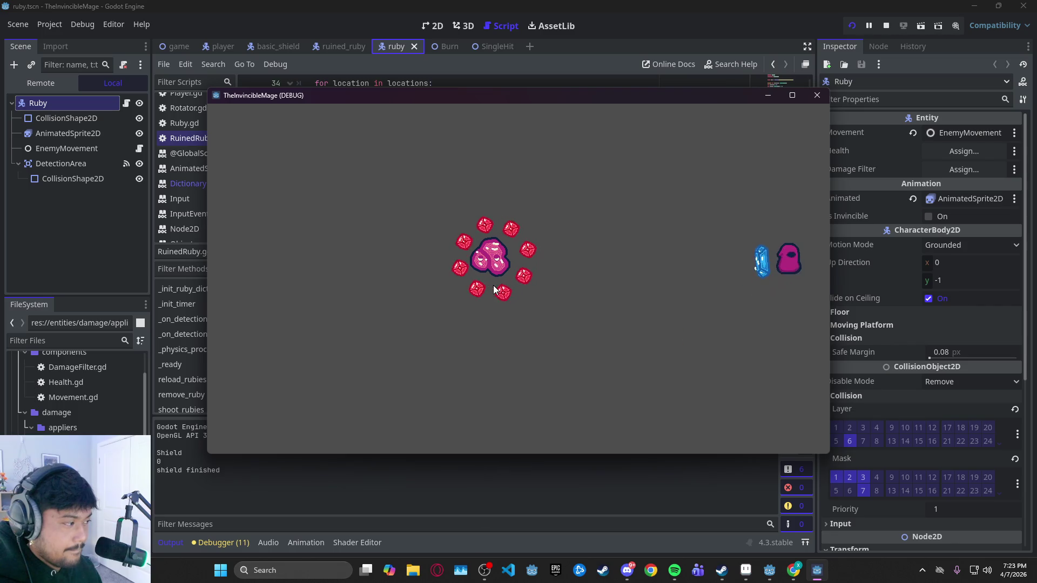
key("w")
key("a")
key("s")
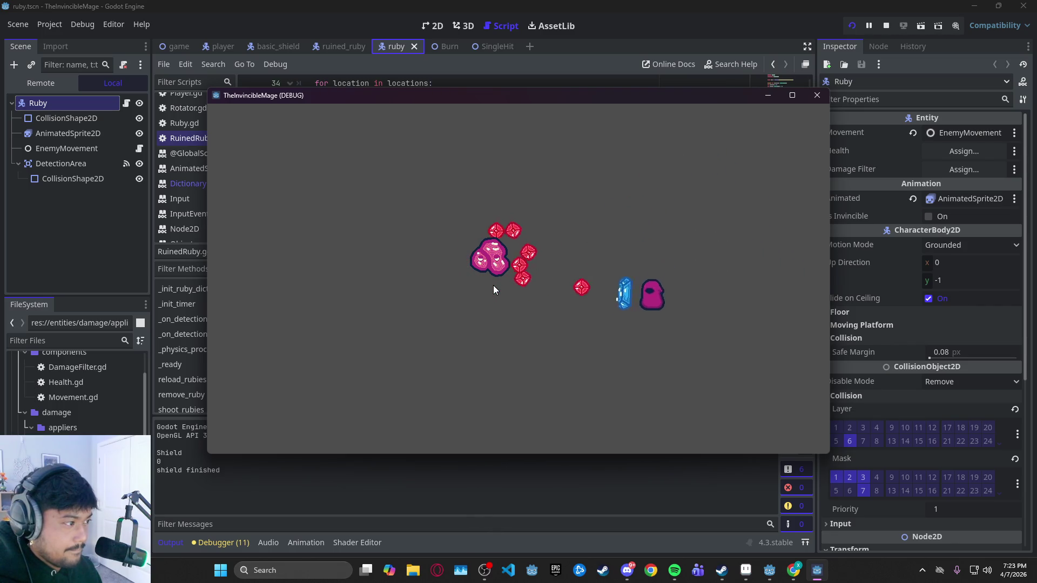
key("s")
key("a")
key("d")
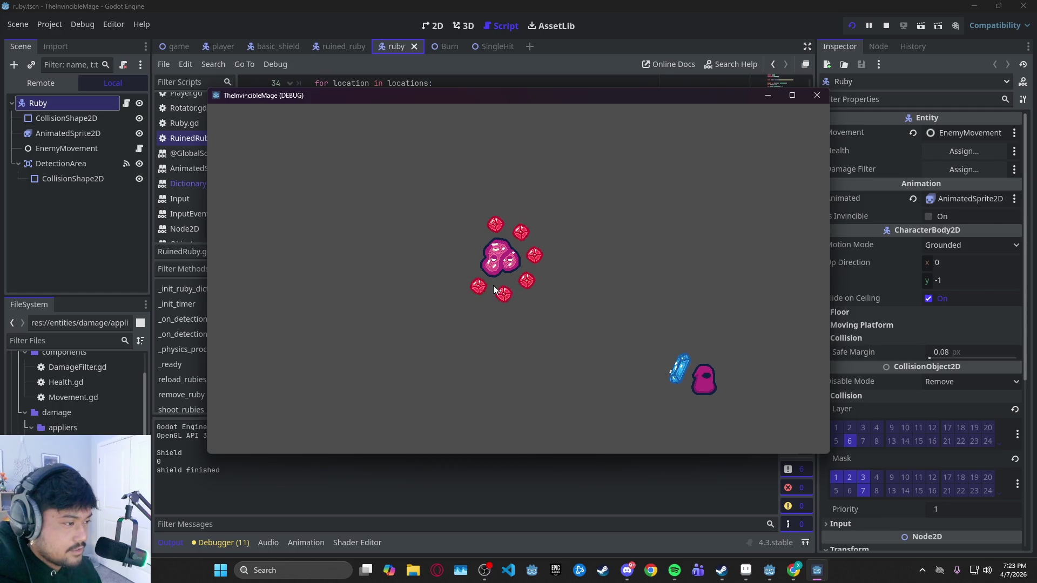
key("w")
key("d")
key("a")
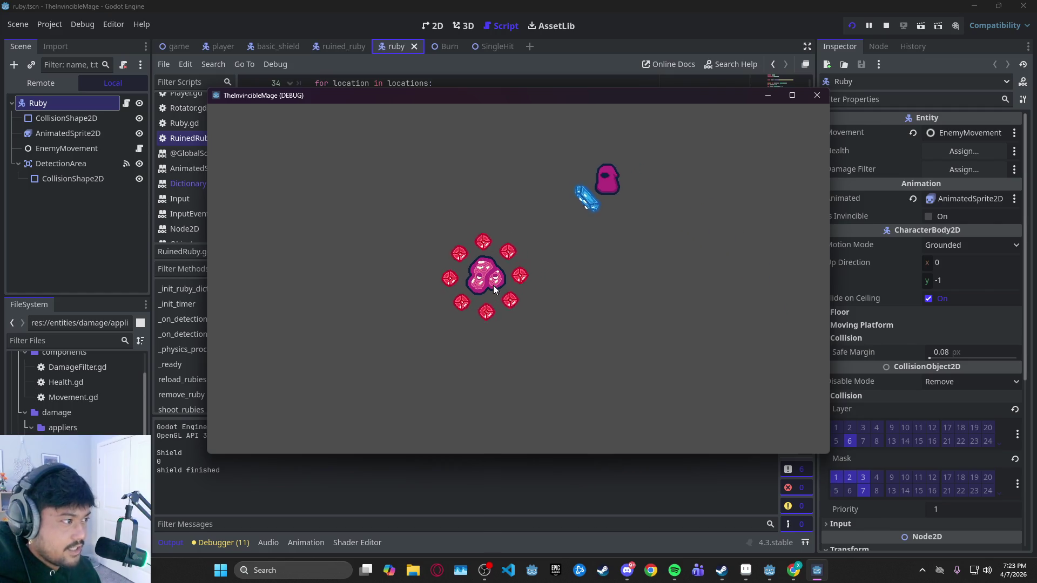
key("s")
key("d")
key("a")
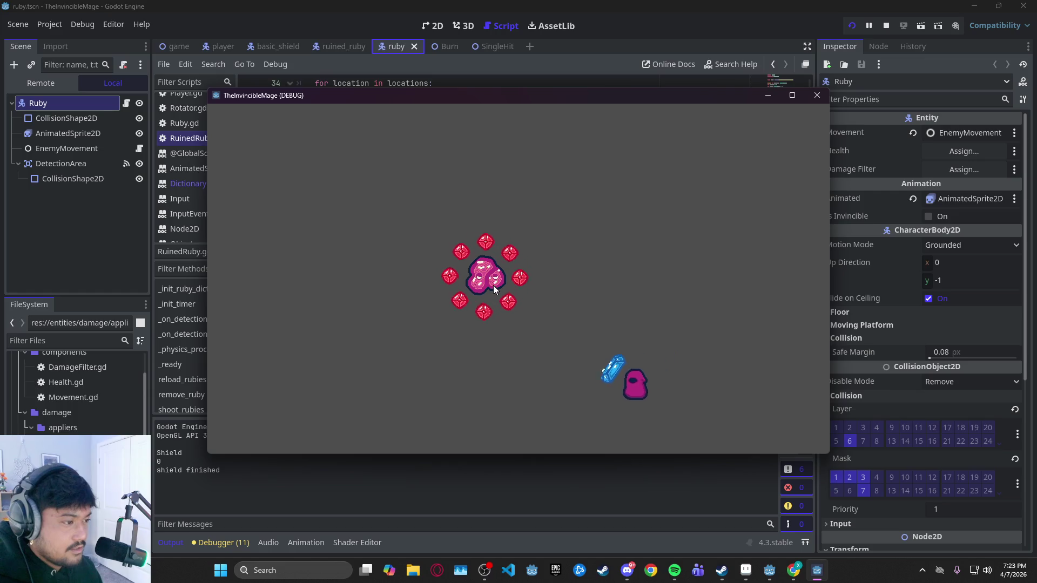
key("d")
key("w")
key("a")
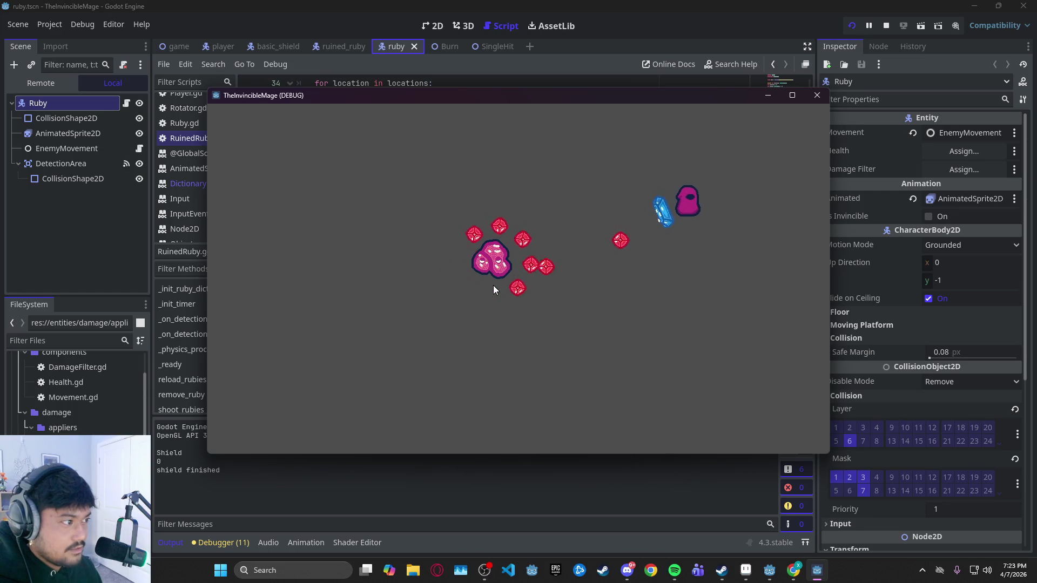
key("s")
key("a")
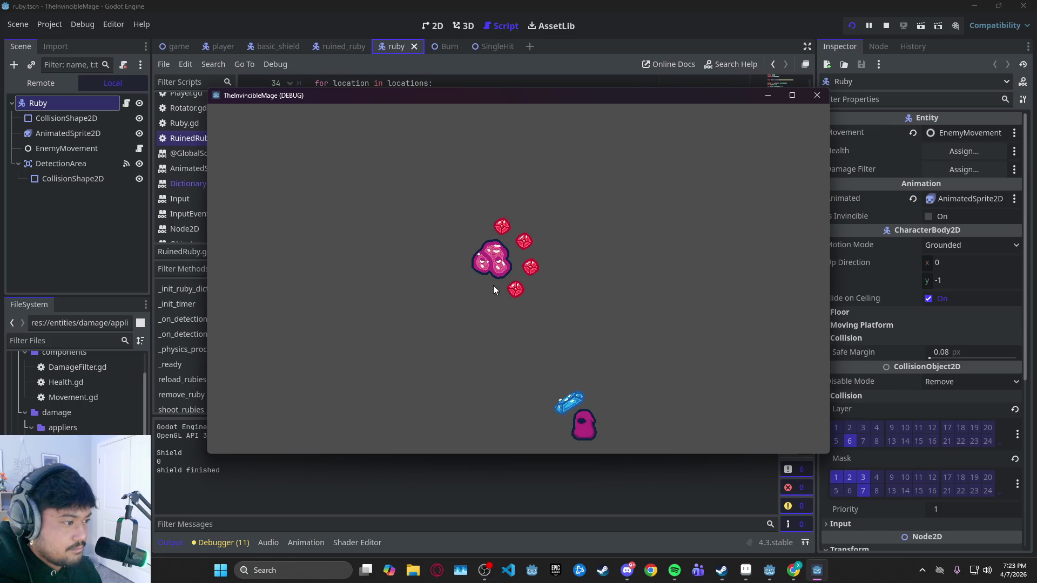
key("d")
key("w")
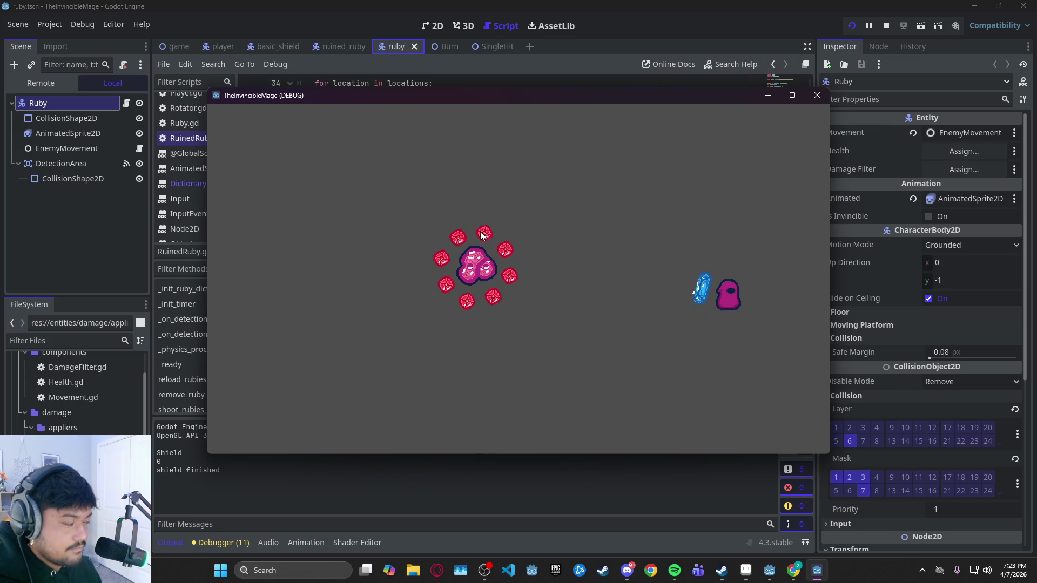
key("w")
key("a")
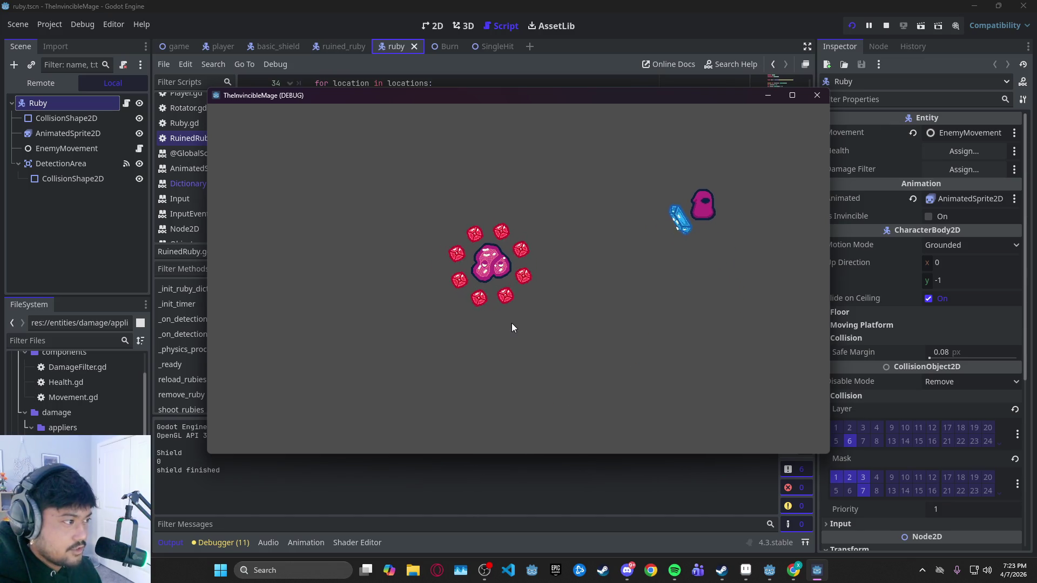
key("d")
key("s")
key("a")
key("w")
key("a")
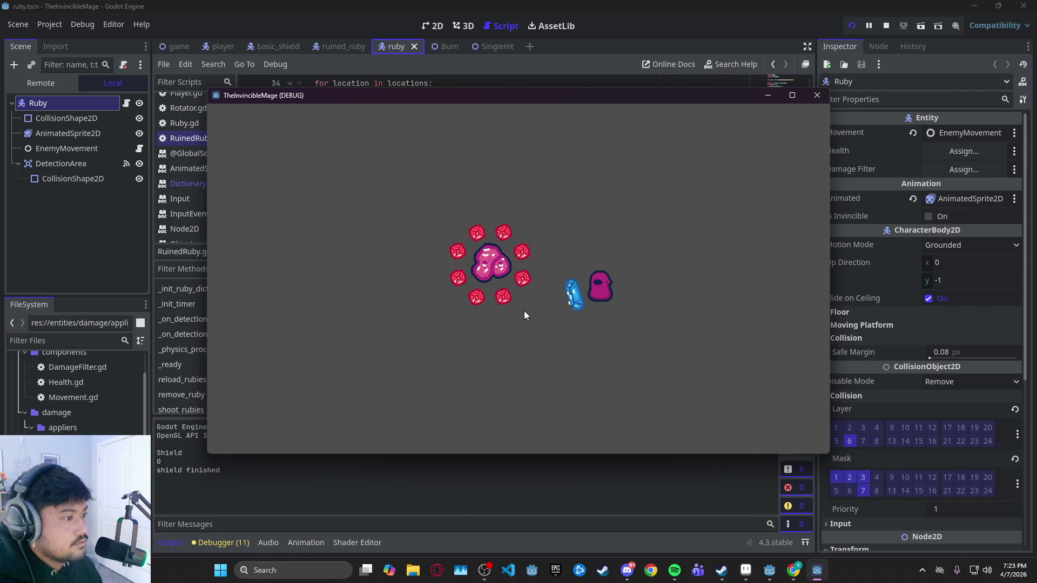
key("d")
key("a")
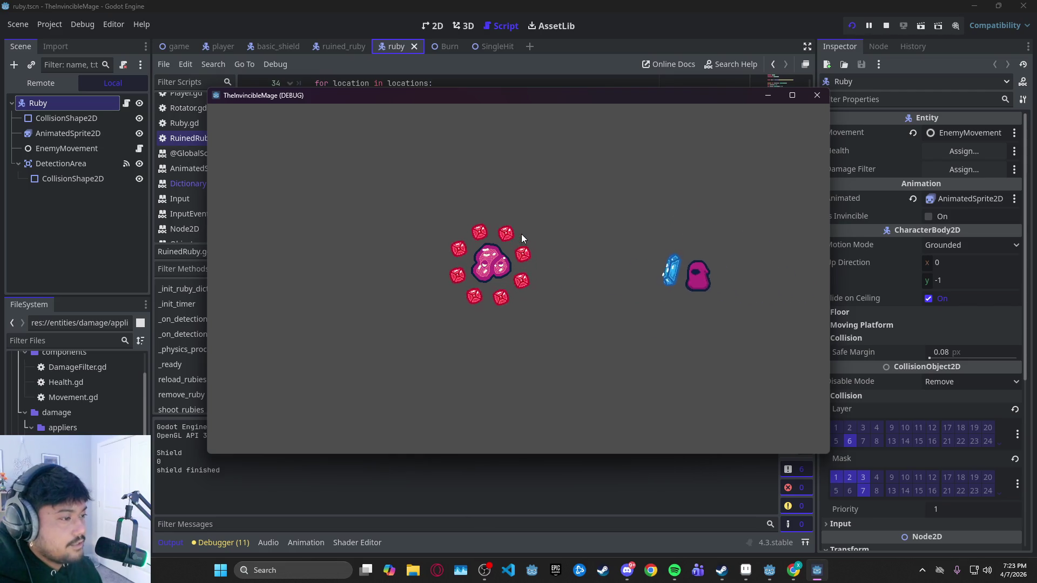
key("w")
key("s")
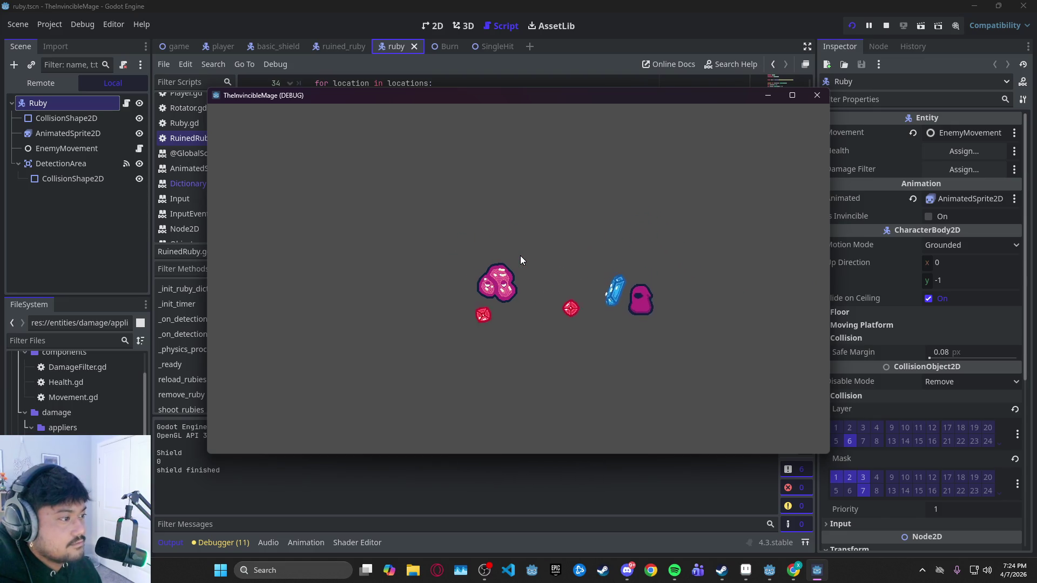
key("w")
key("d")
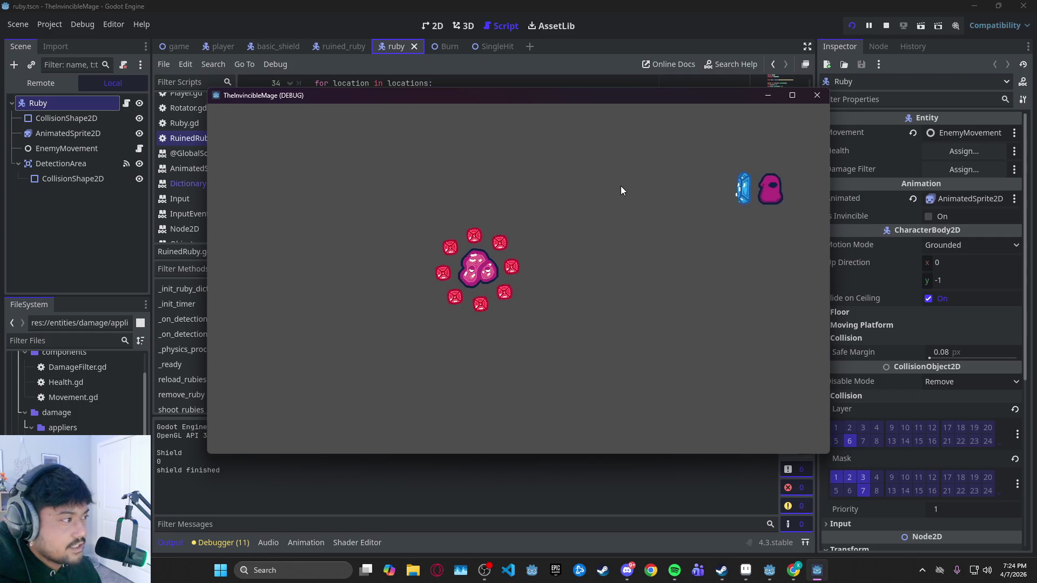
key("s")
key("a")
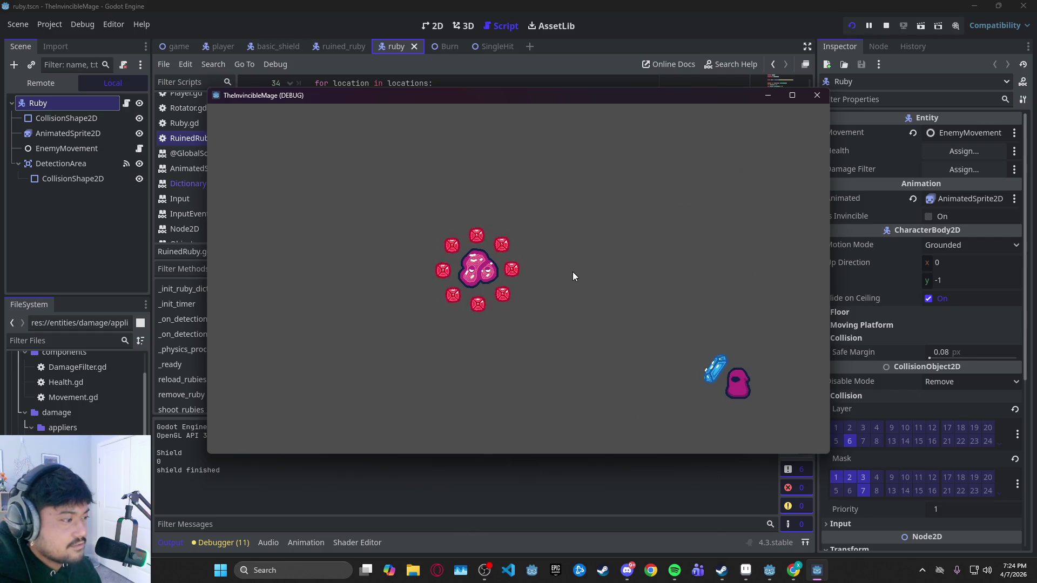
key("w")
key("d")
key("w")
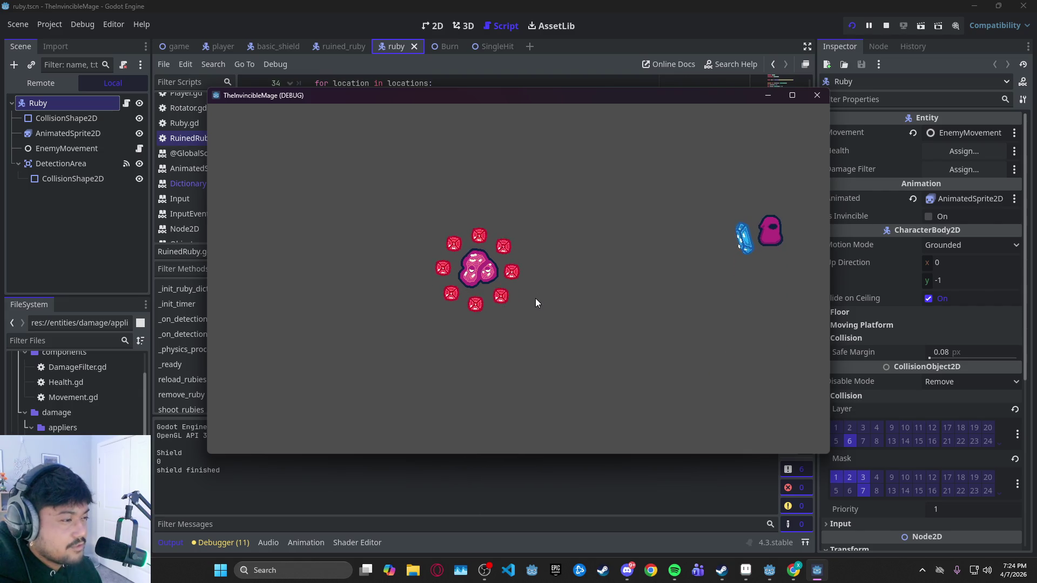
key("s")
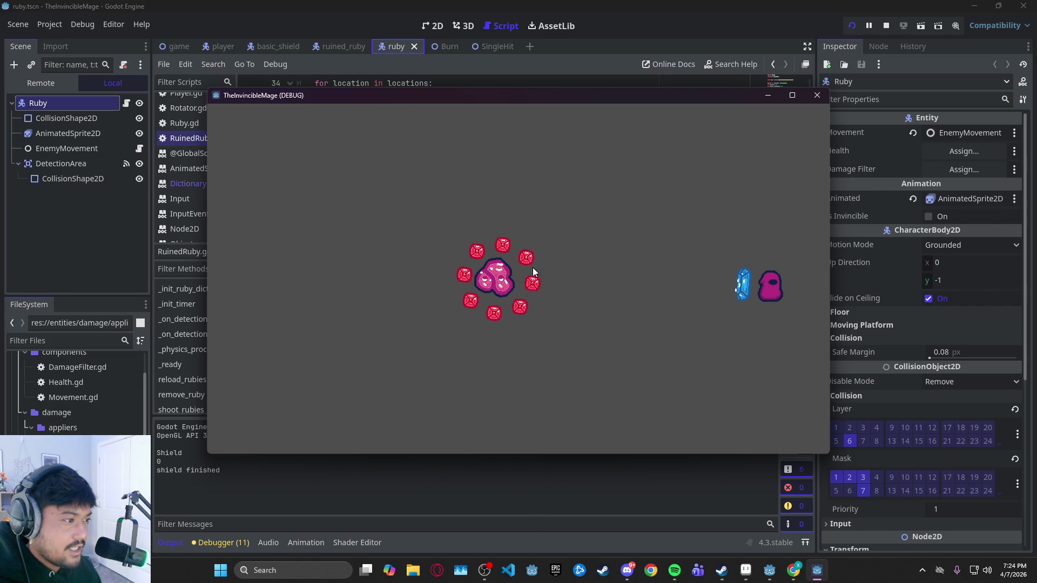
key("s")
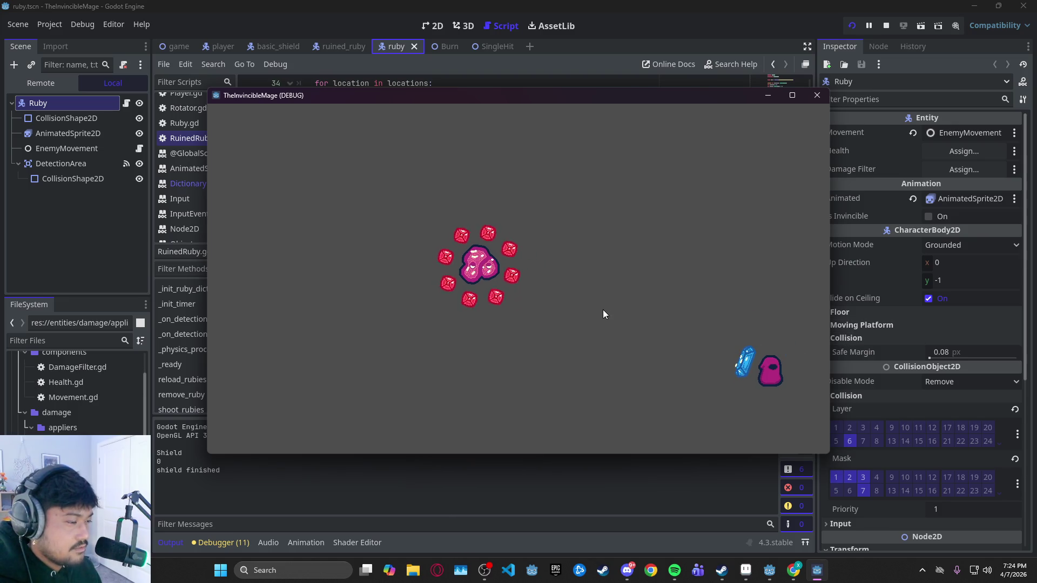
key("w")
key("w")
key("d")
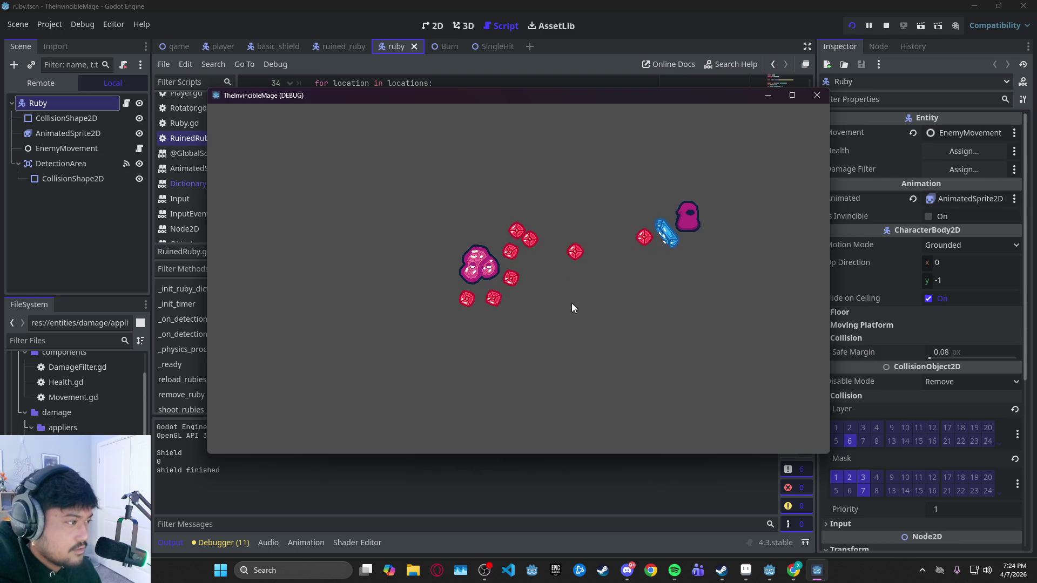
key("s")
key("s")
key("a")
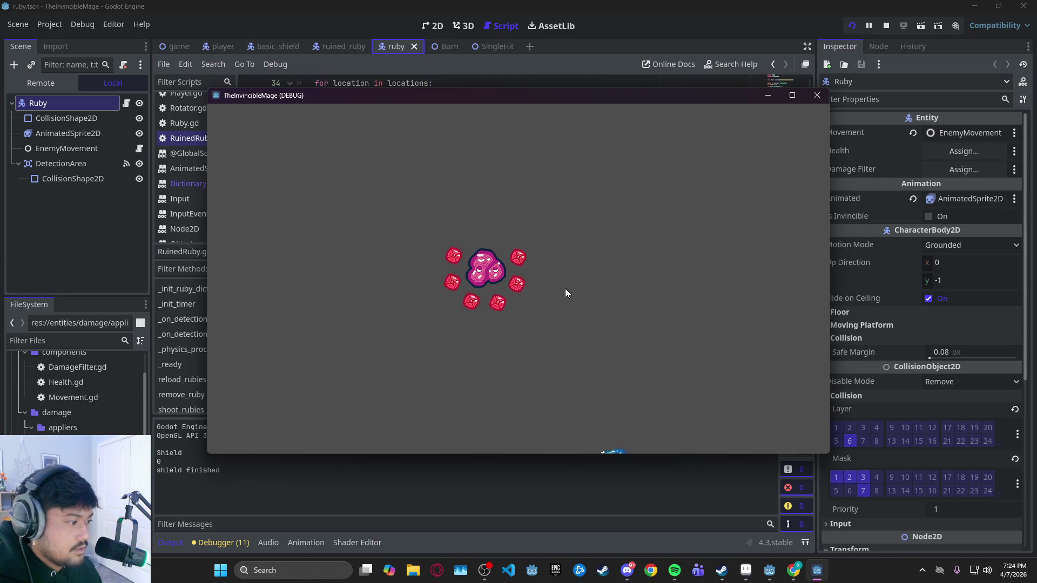
key("w")
key("d")
key("a")
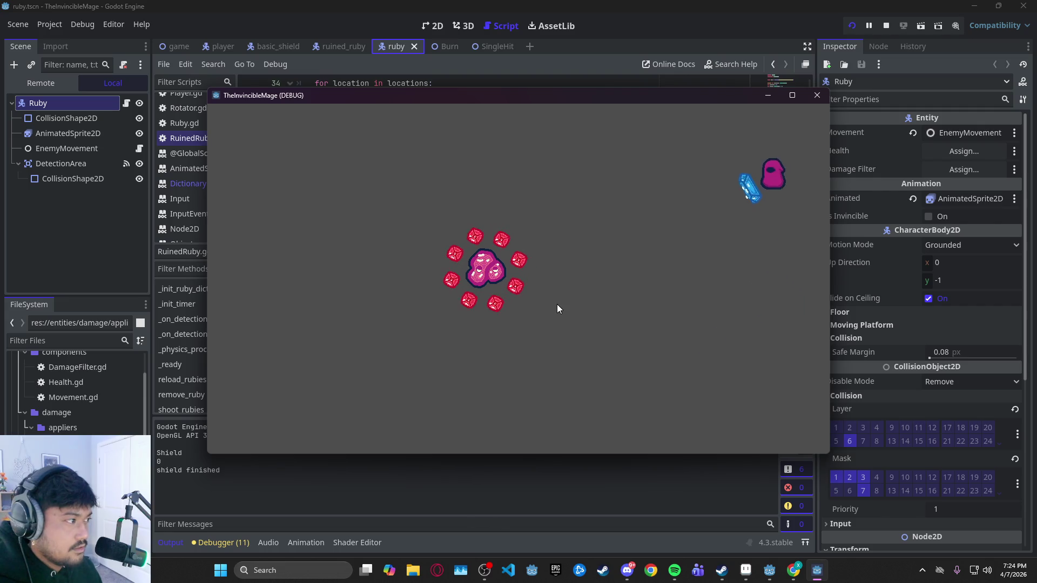
key("s")
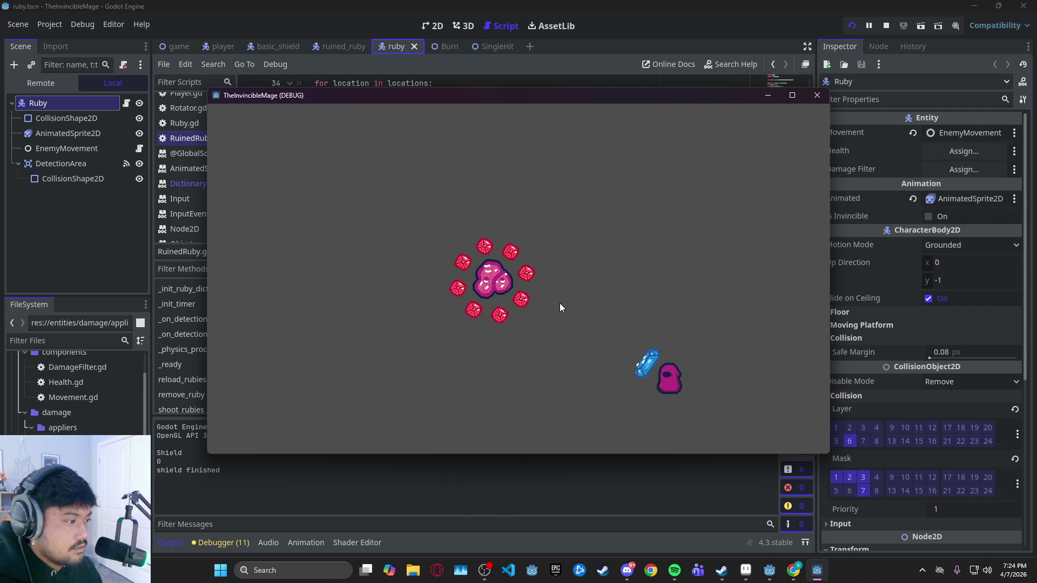
key("a")
key("w")
key("d")
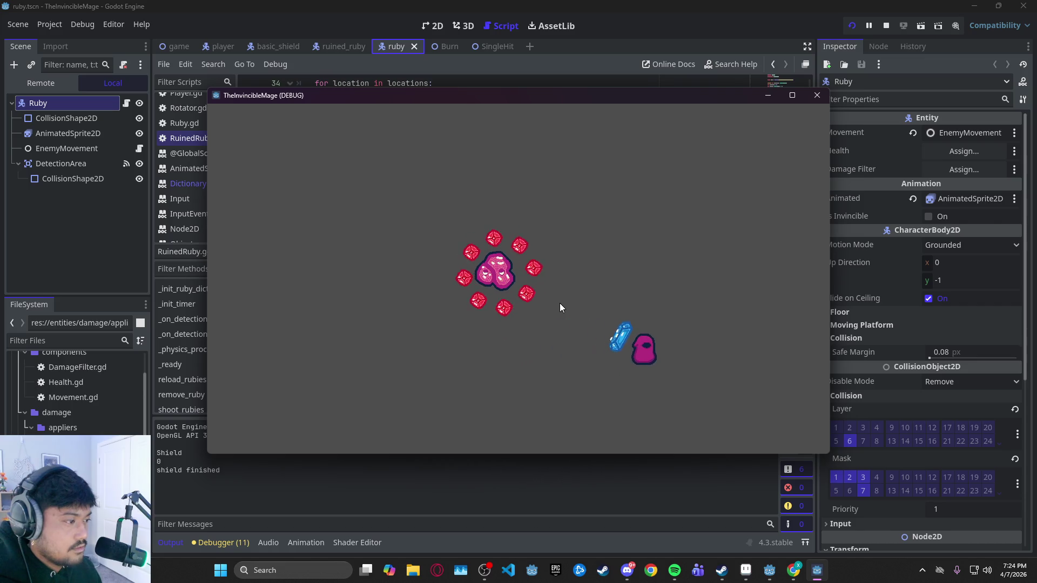
key("w")
key("d")
key("s")
key("a")
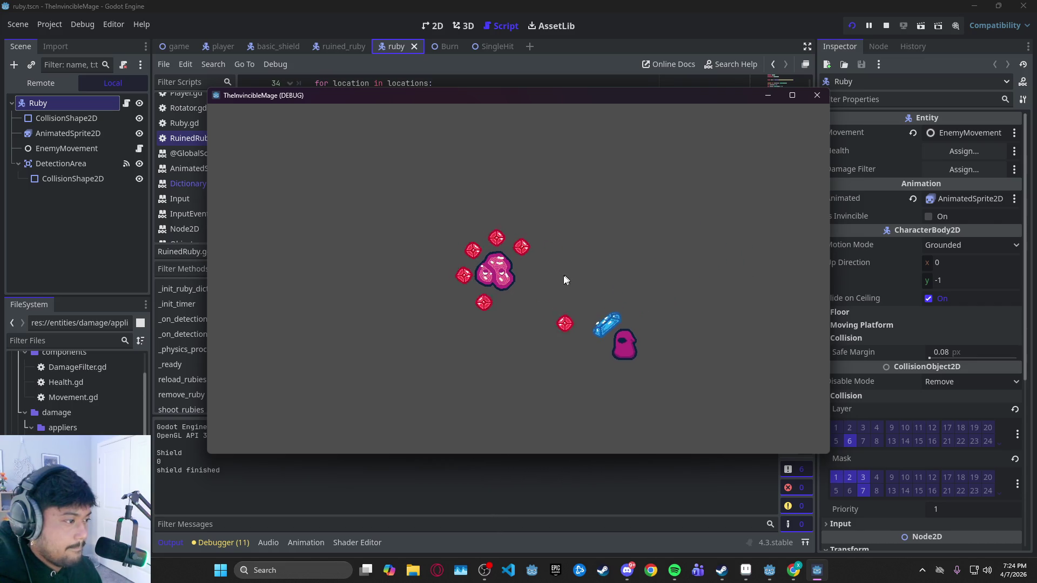
key("a")
key("w")
key("d")
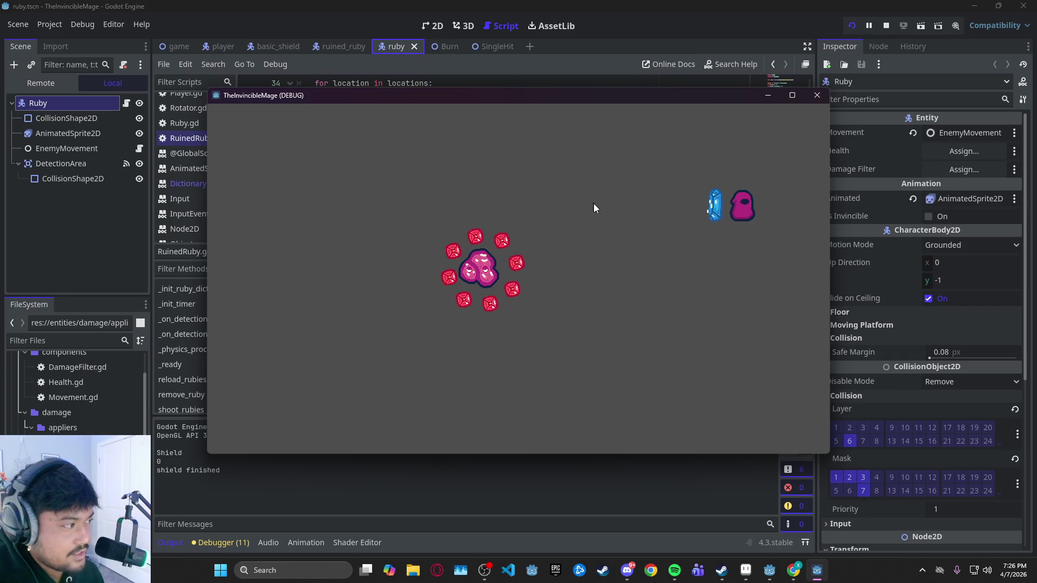
Circle the shielded mage around the ruby enemy with WASD, dodging the rubies it fires
key("a")
key("s")
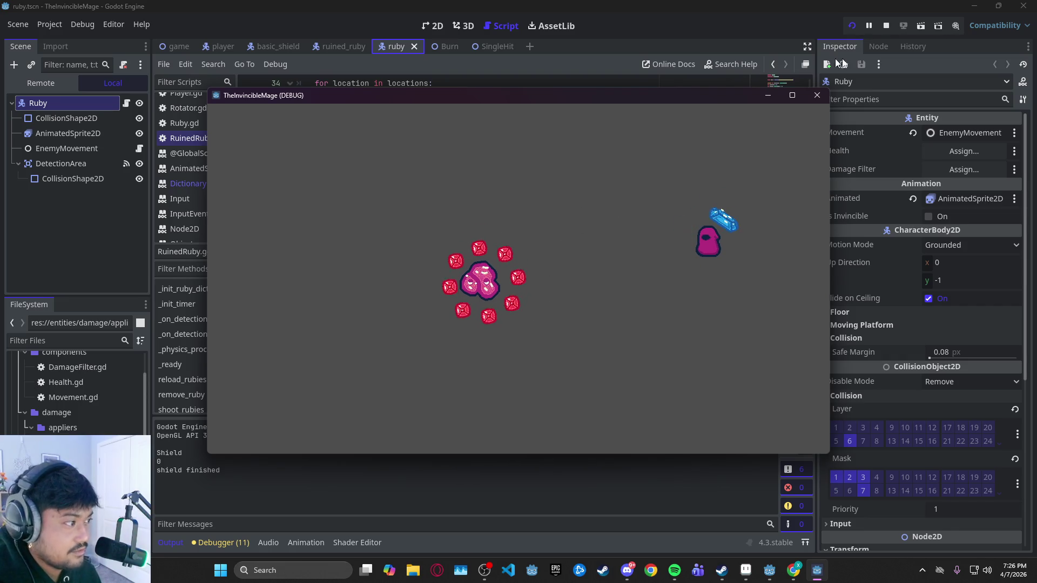
key("s")
key("a")
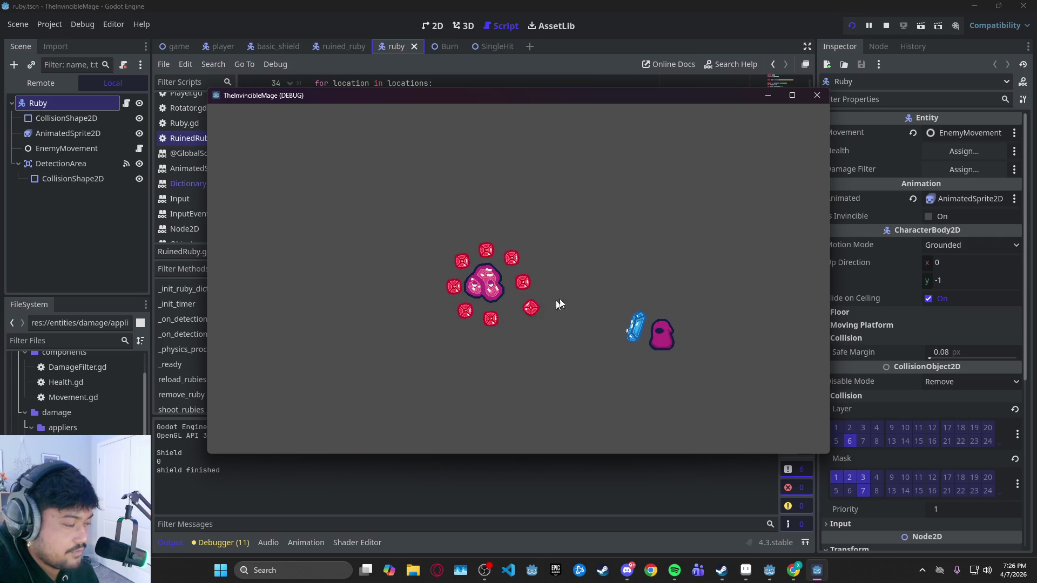
key("w")
key("d")
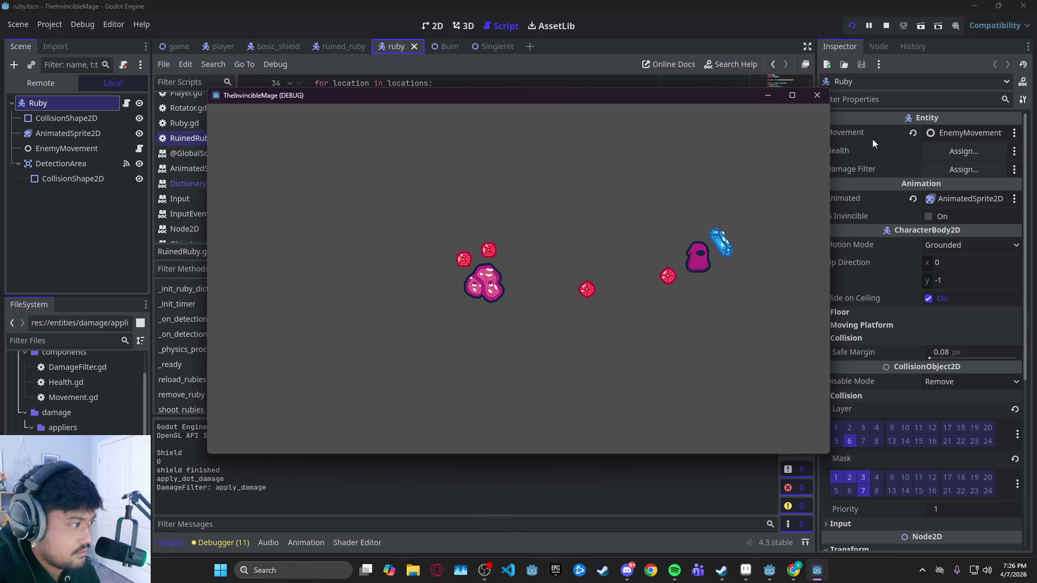
key("w")
key("d")
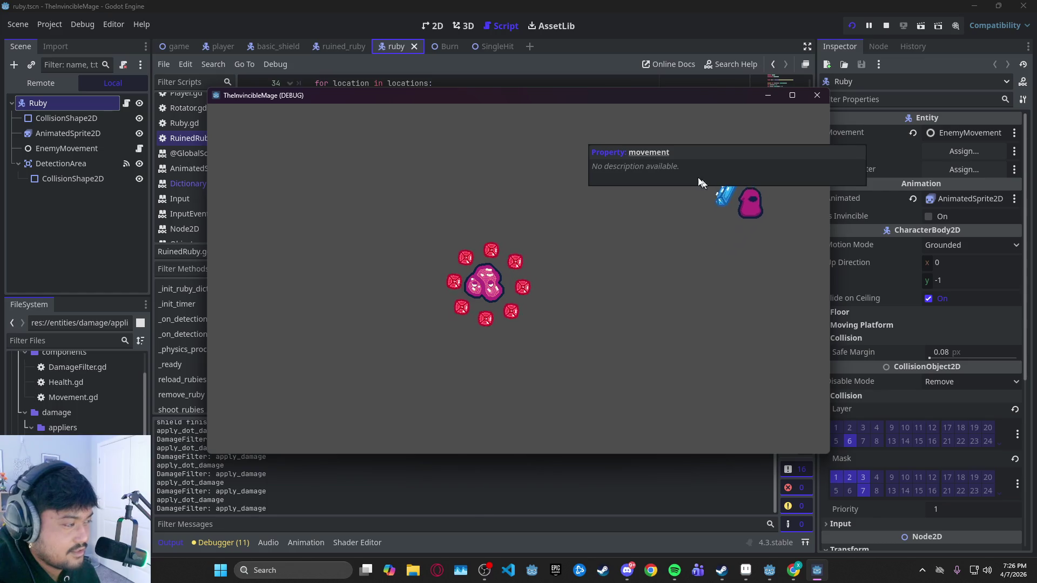
key("s")
key("a")
key("w")
key("a")
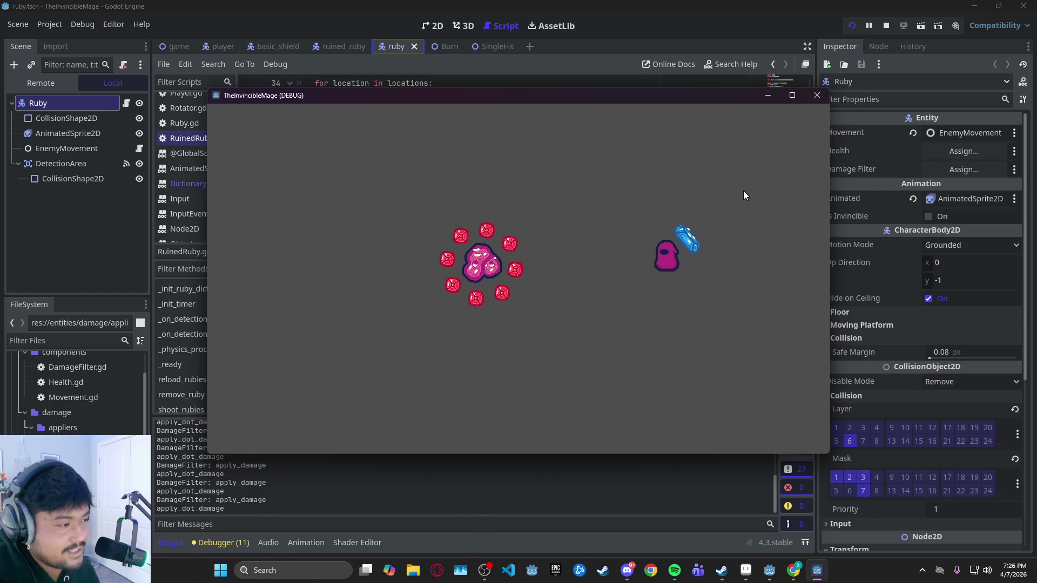
key("w")
key("d")
key("s")
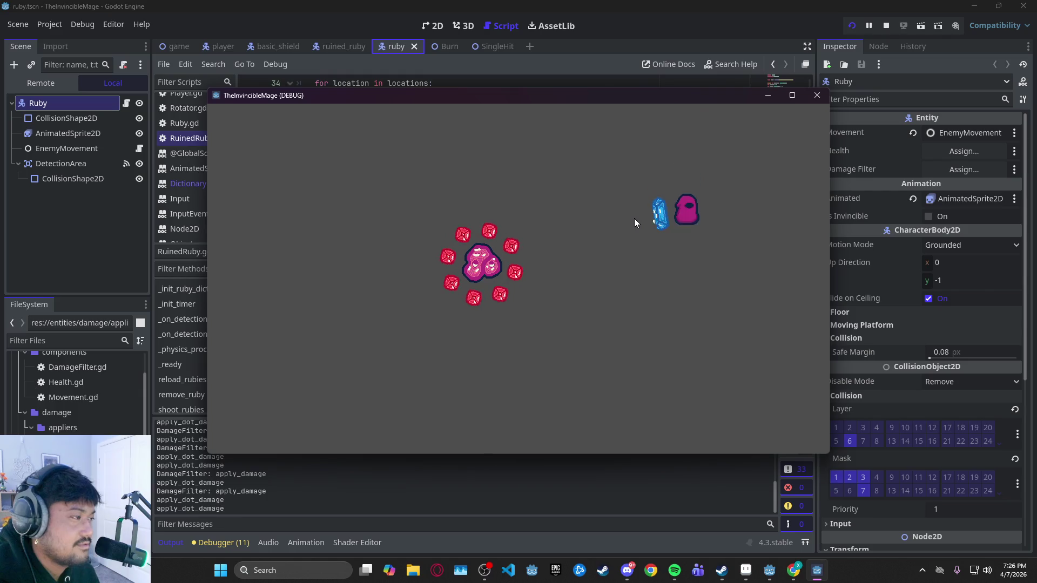
key("a")
key("w")
key("a")
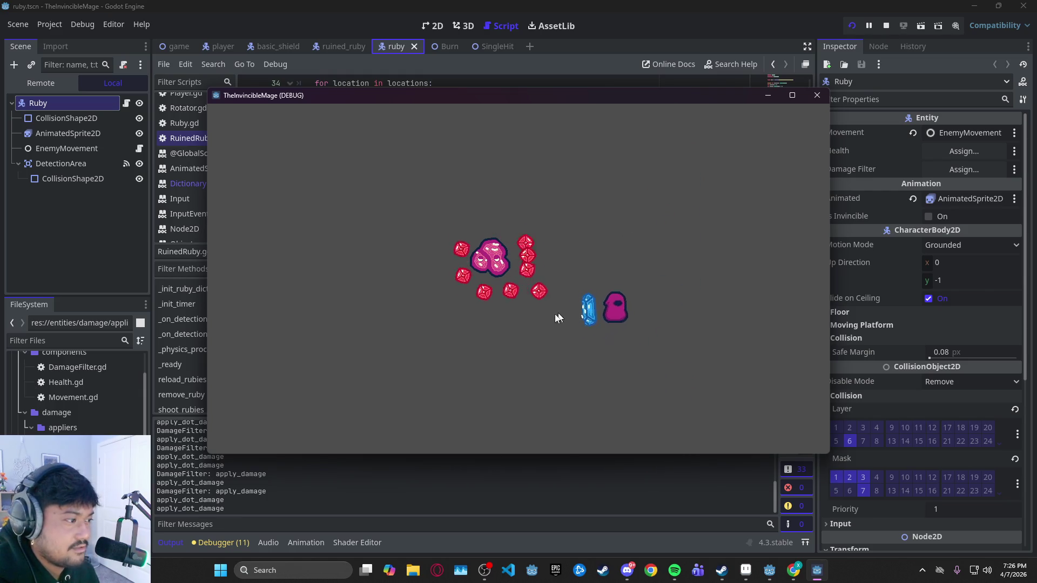
key("w")
key("d")
key("w")
key("a")
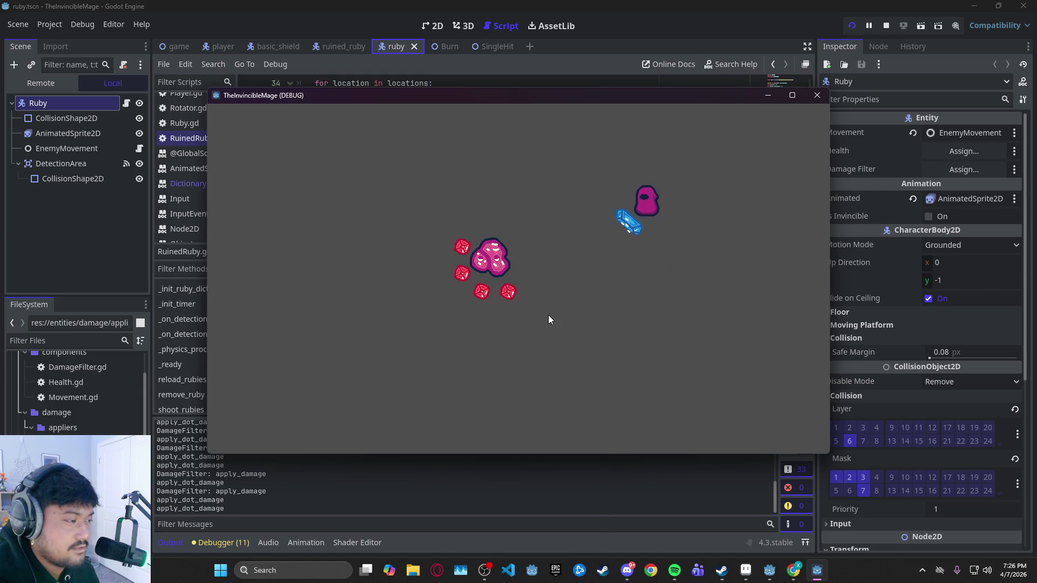
key("d")
key("s")
key("s")
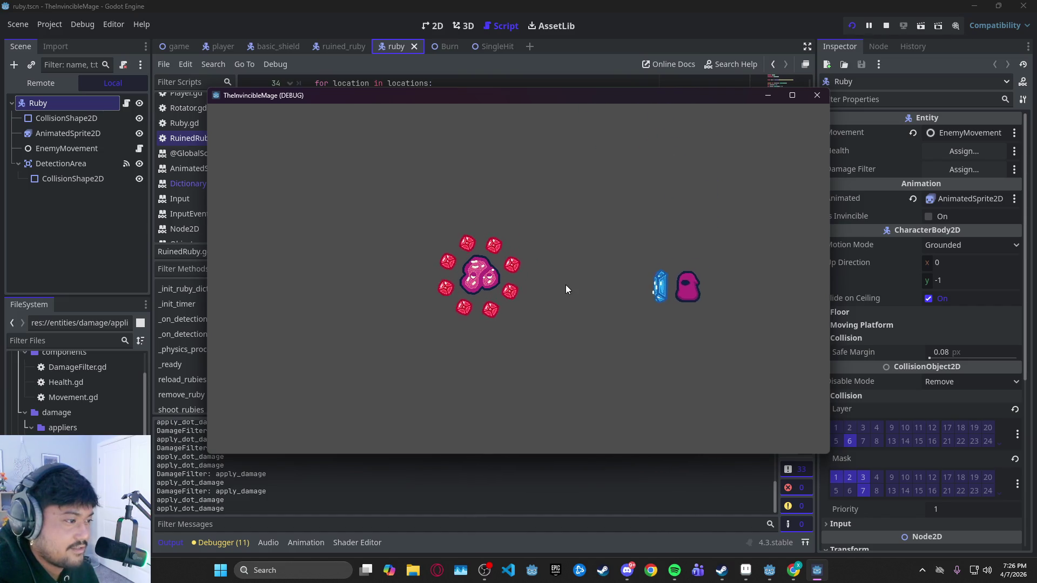
key("a")
key("w")
key("a")
key("w")
key("d")
key("d")
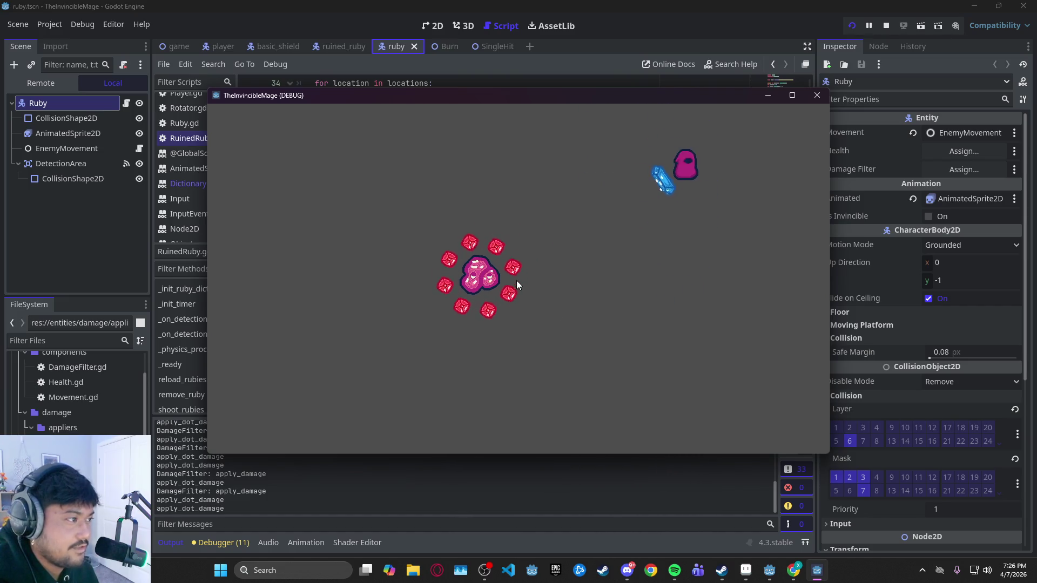
key("s")
key("a")
key("w")
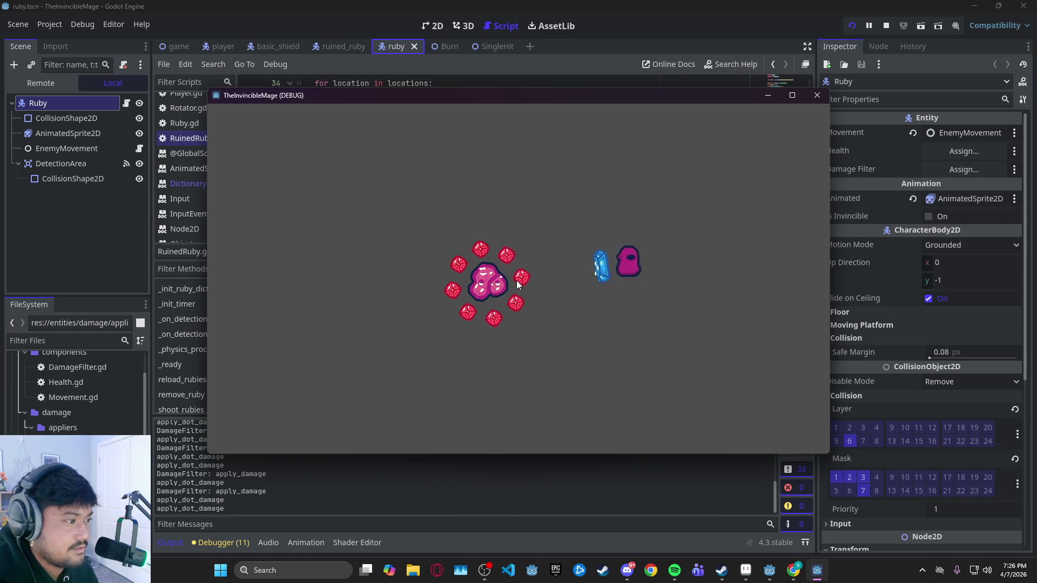
key("w")
key("d")
key("s")
key("s")
key("a")
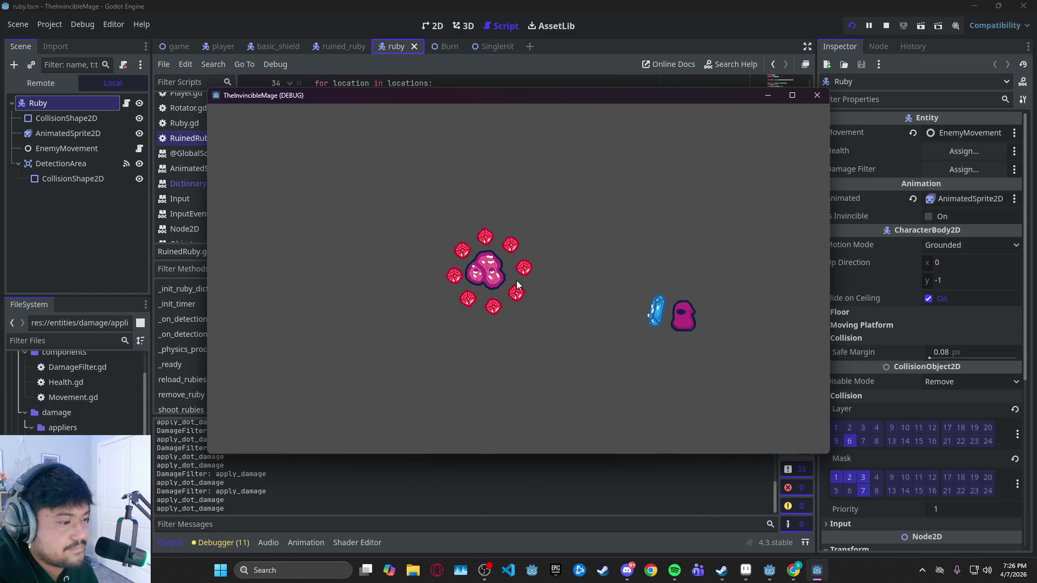
key("a")
key("w")
key("w")
key("d")
Weave the mage toward and away from the enemy to draw out more gem volleys
key("s")
key("d")
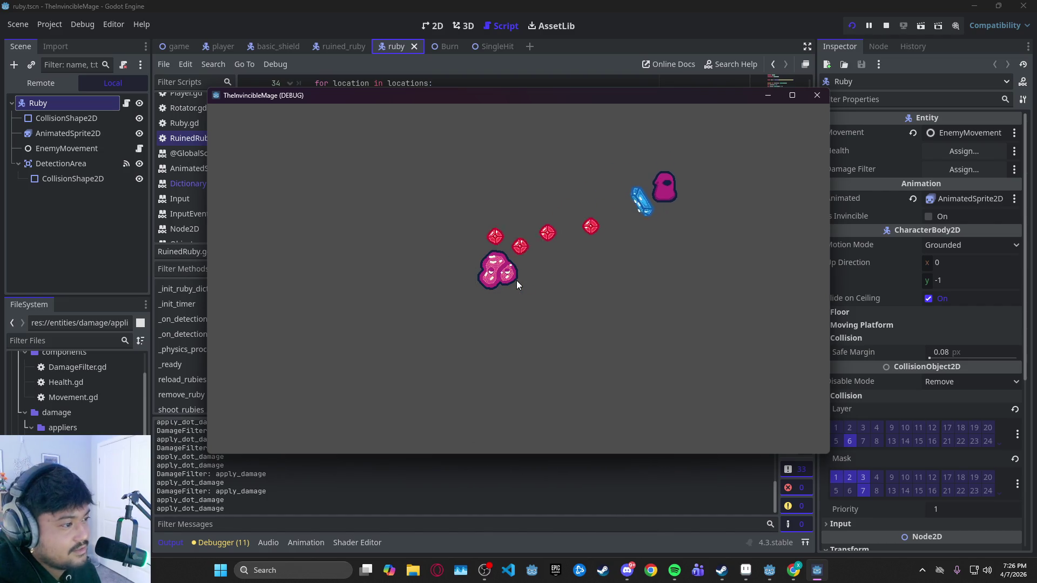
key("s")
key("s")
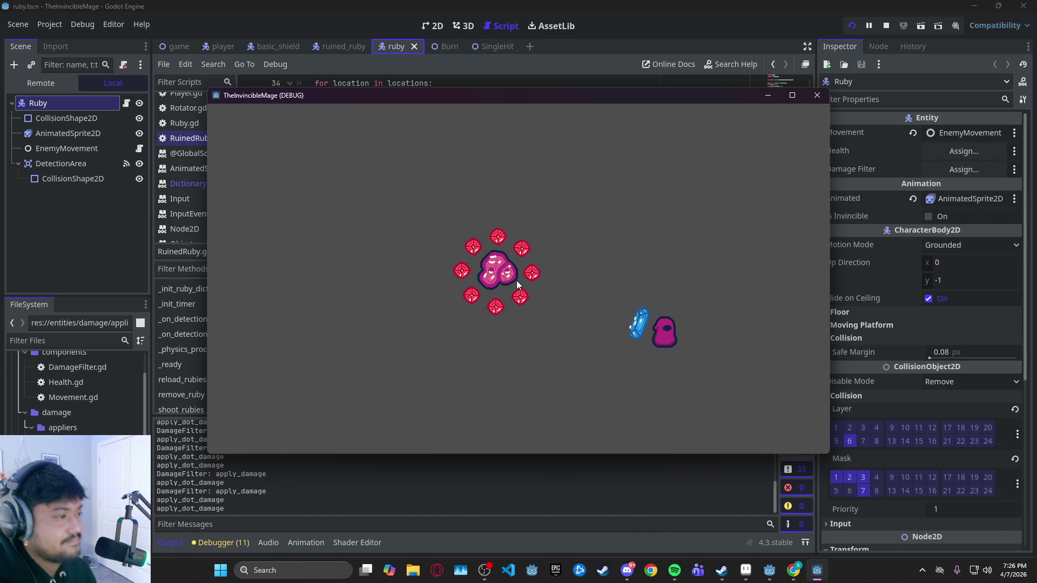
key("w")
key("a")
key("w")
key("d")
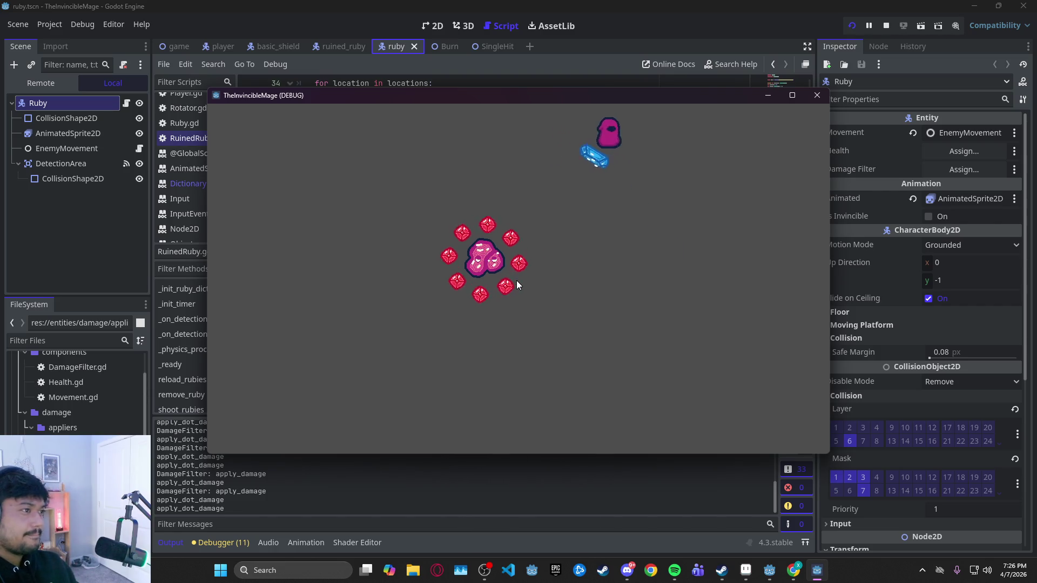
key("s")
key("a")
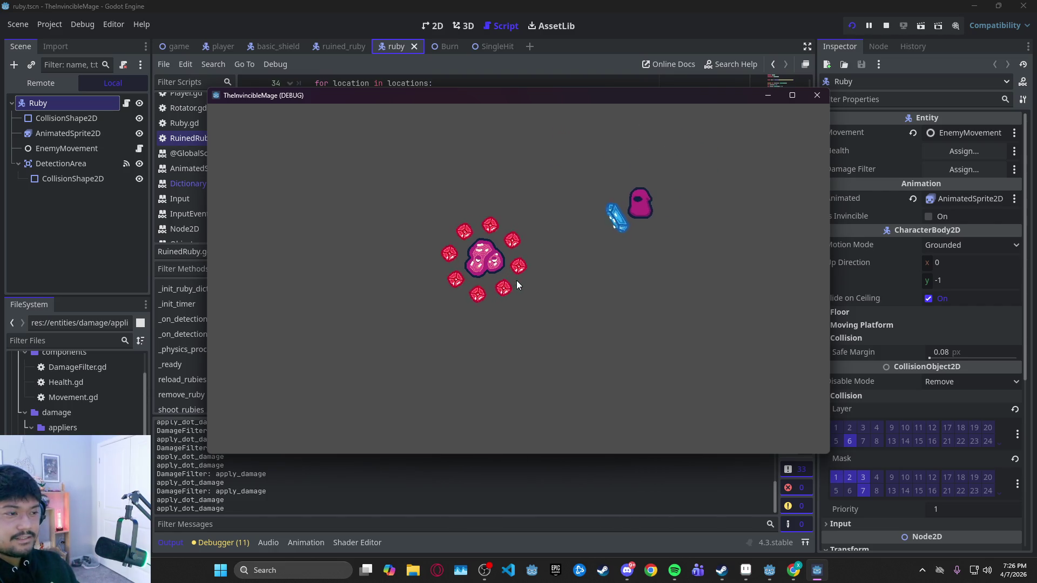
key("s")
key("d")
key("a")
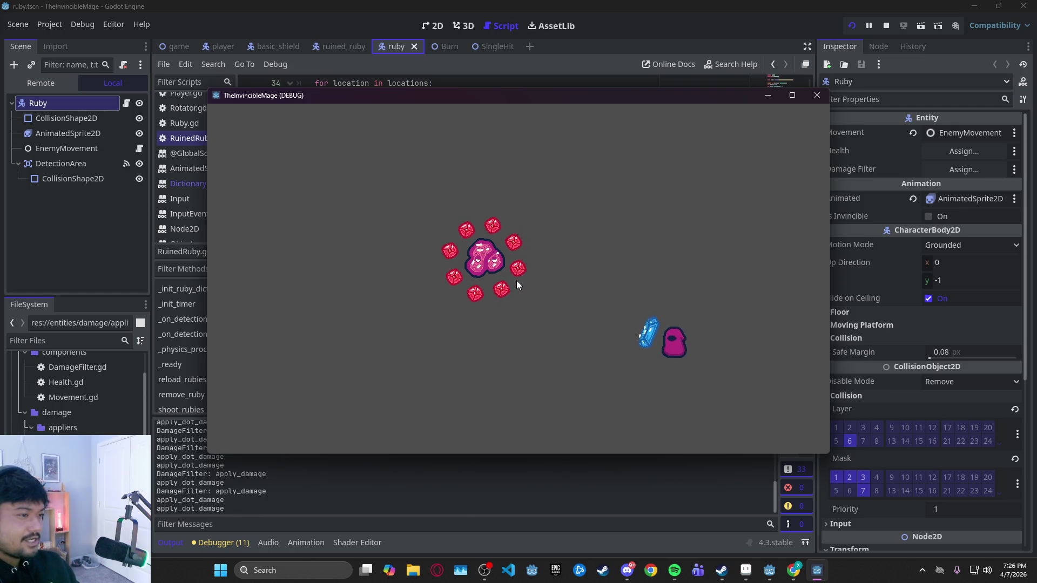
key("w")
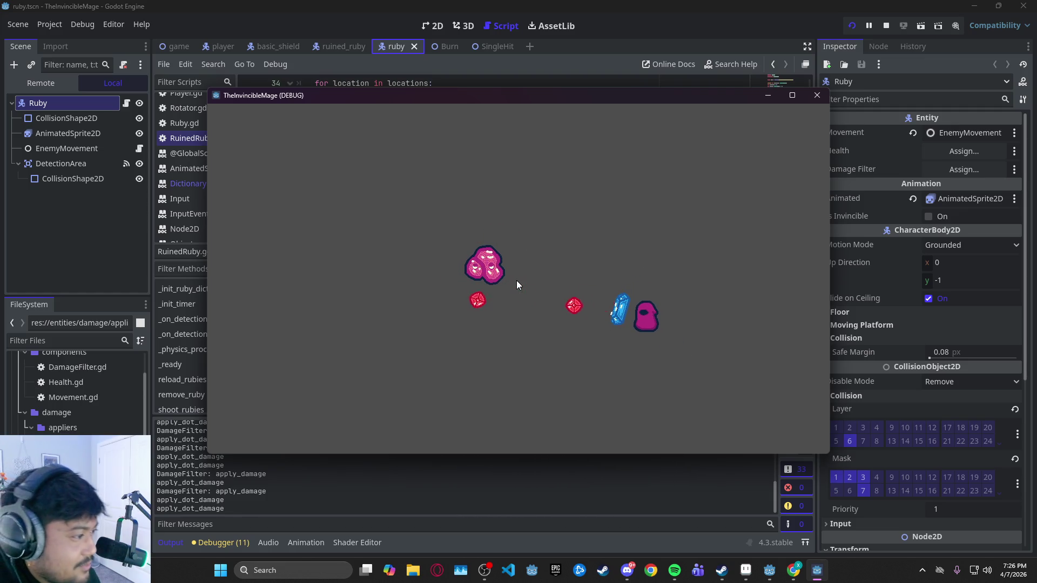
key("s")
key("a")
key("d")
key("d")
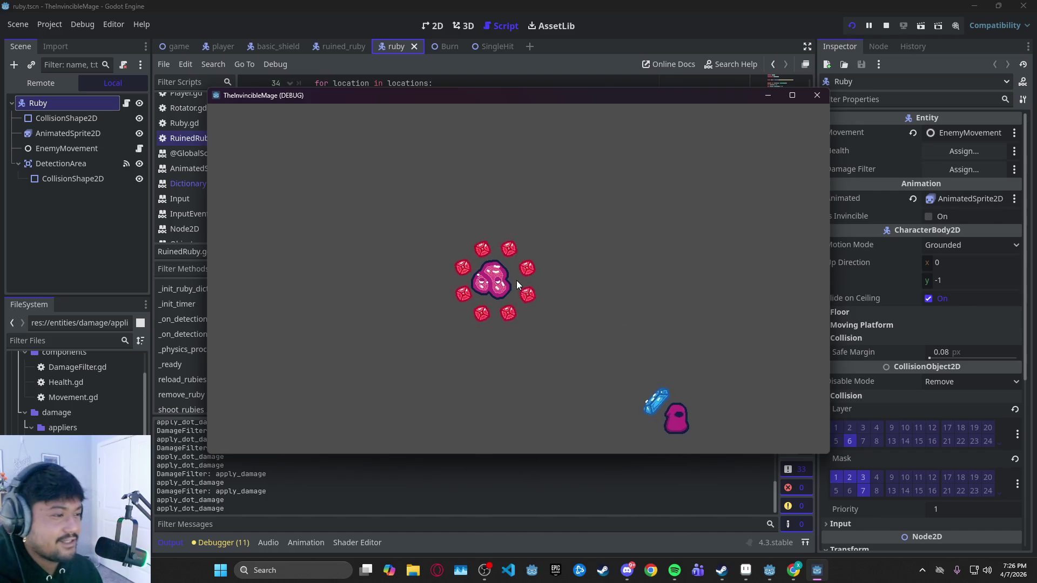
key("w")
key("a")
key("d")
key("w")
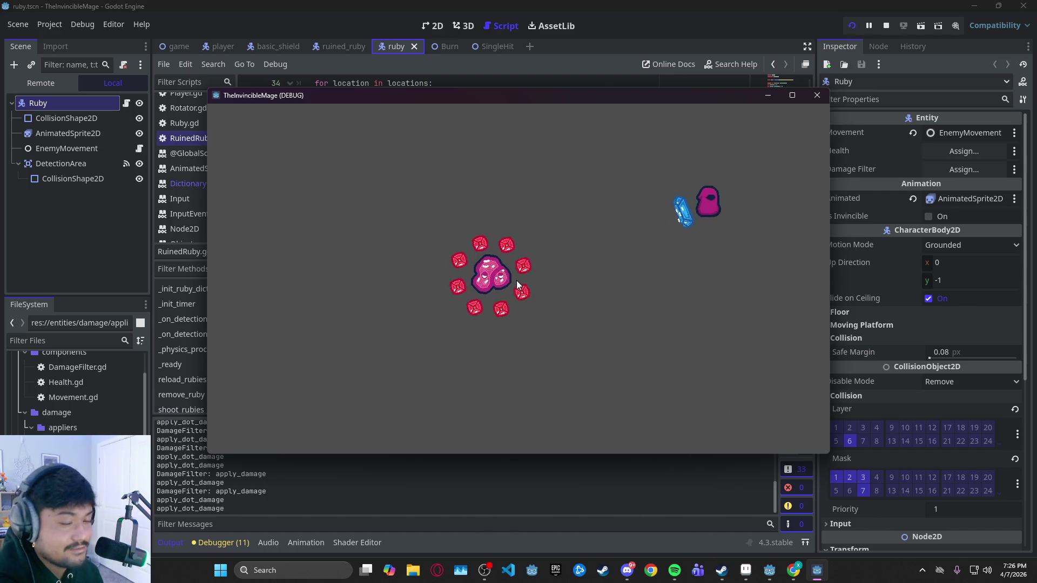
key("s")
key("a")
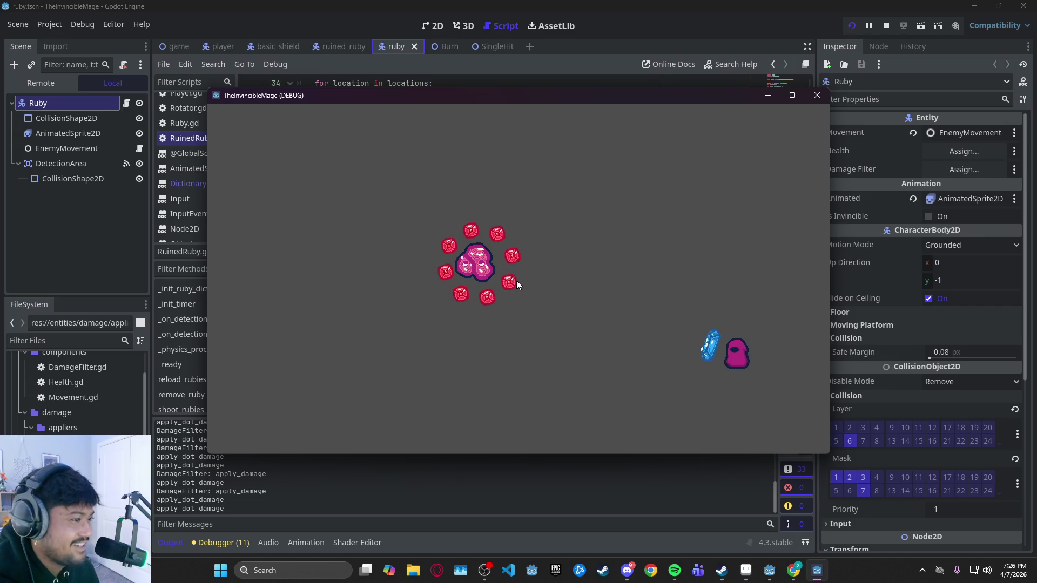
key("w")
key("d")
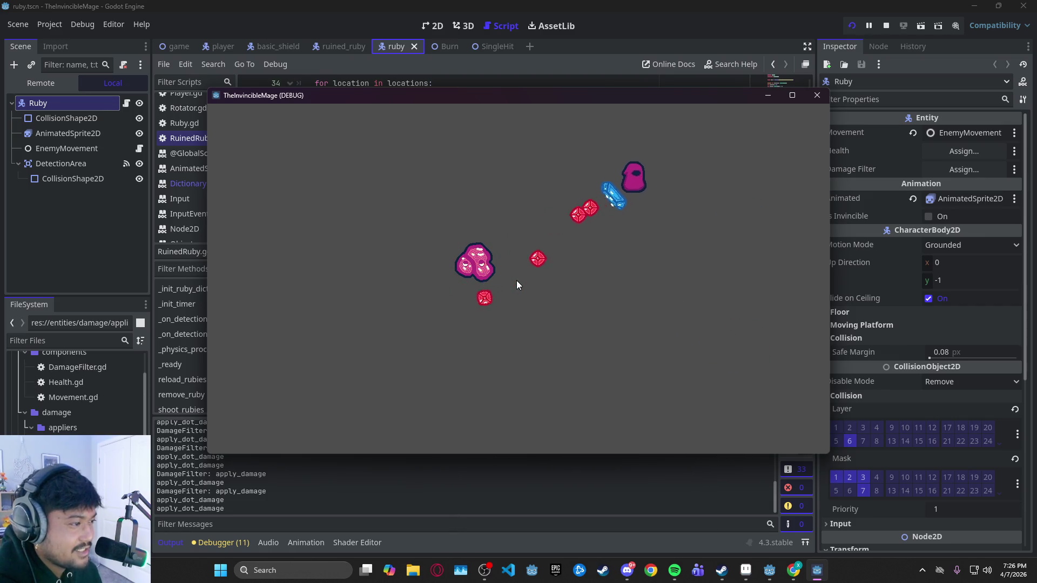
key("s")
key("d")
key("w")
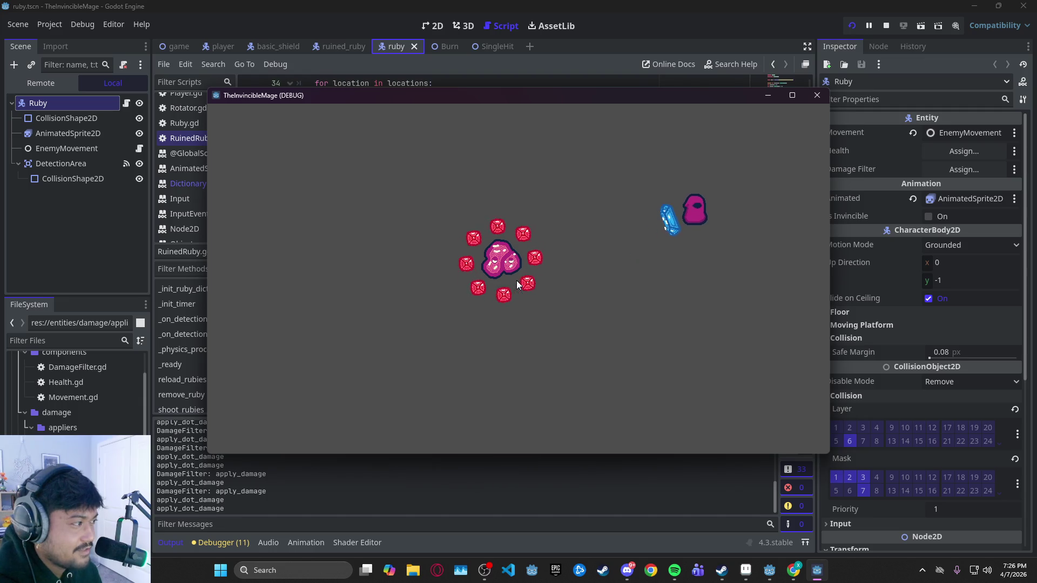
key("s")
key("s")
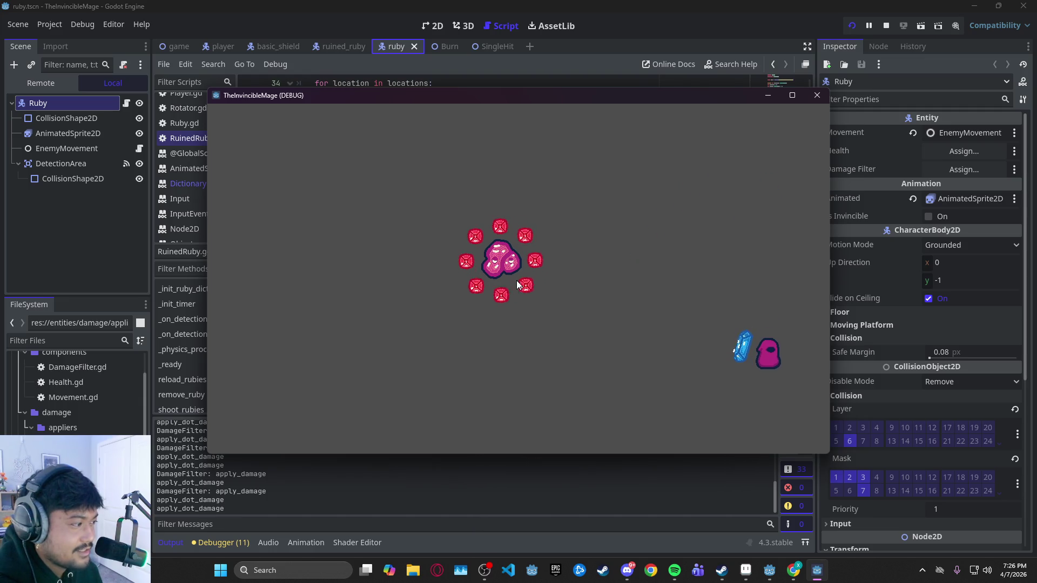
key("a")
key("w")
key("w")
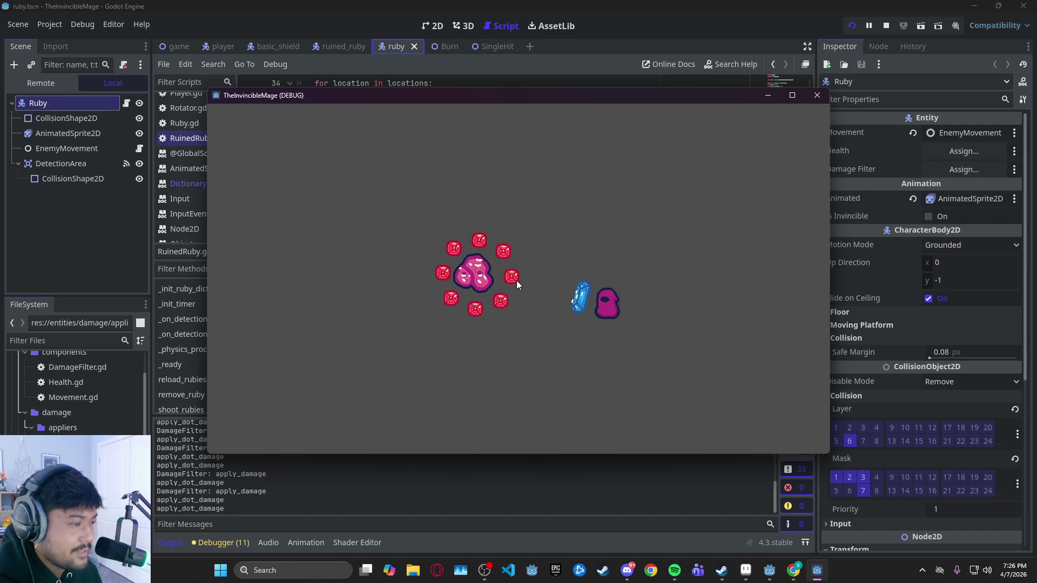
key("d")
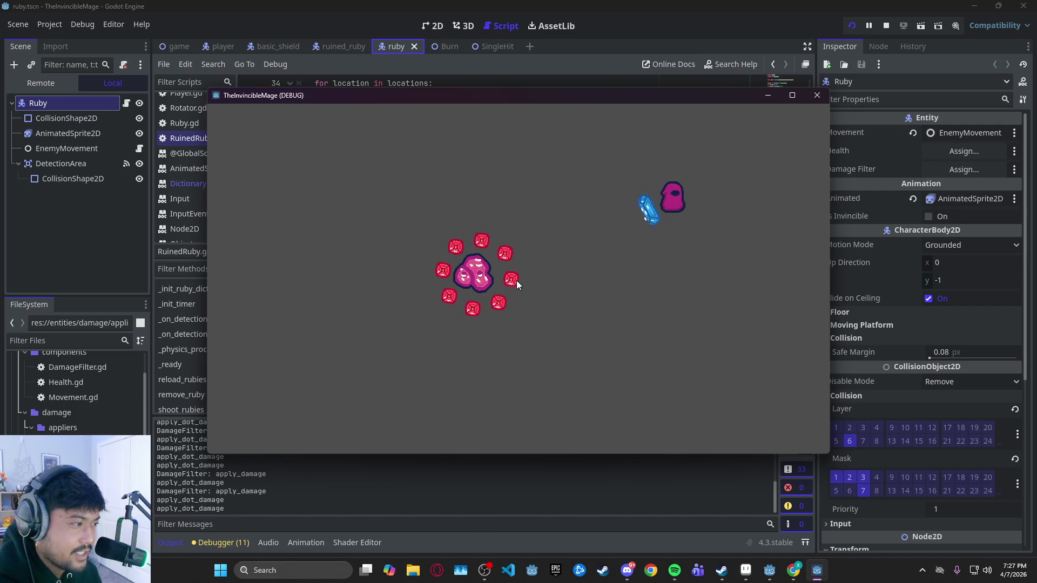
key("w")
key("s")
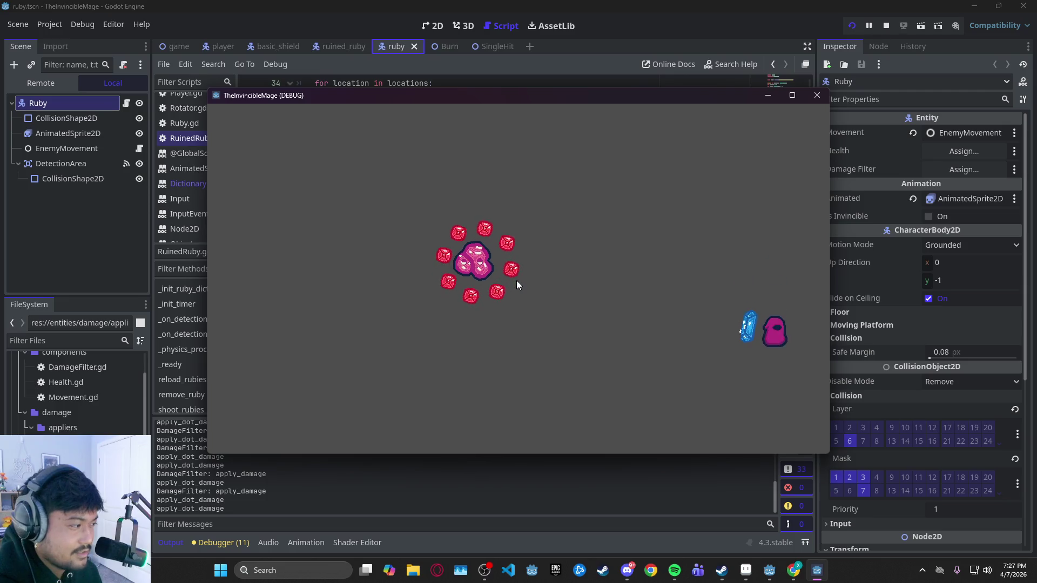
key("a")
key("w")
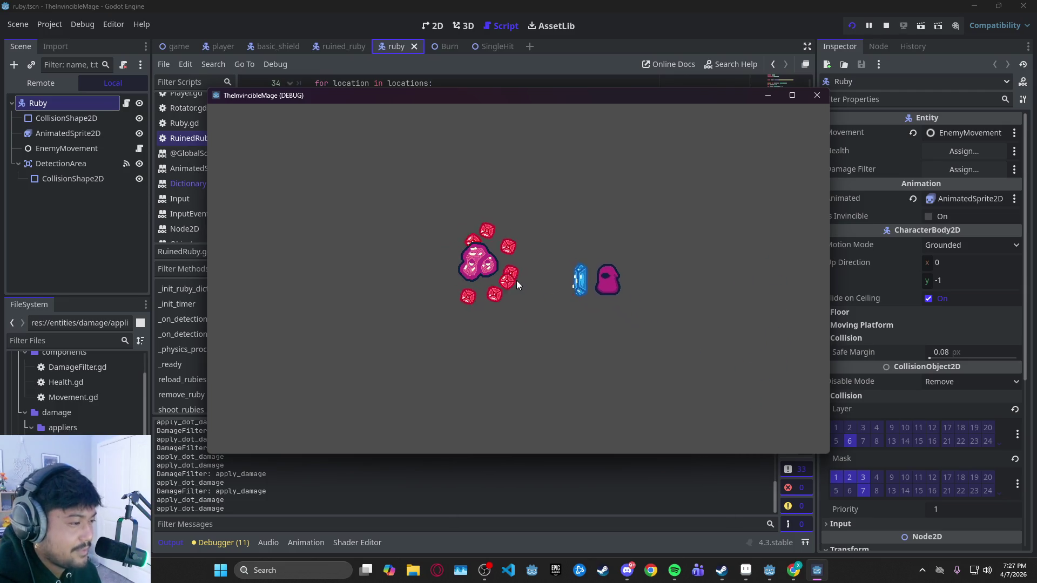
key("d")
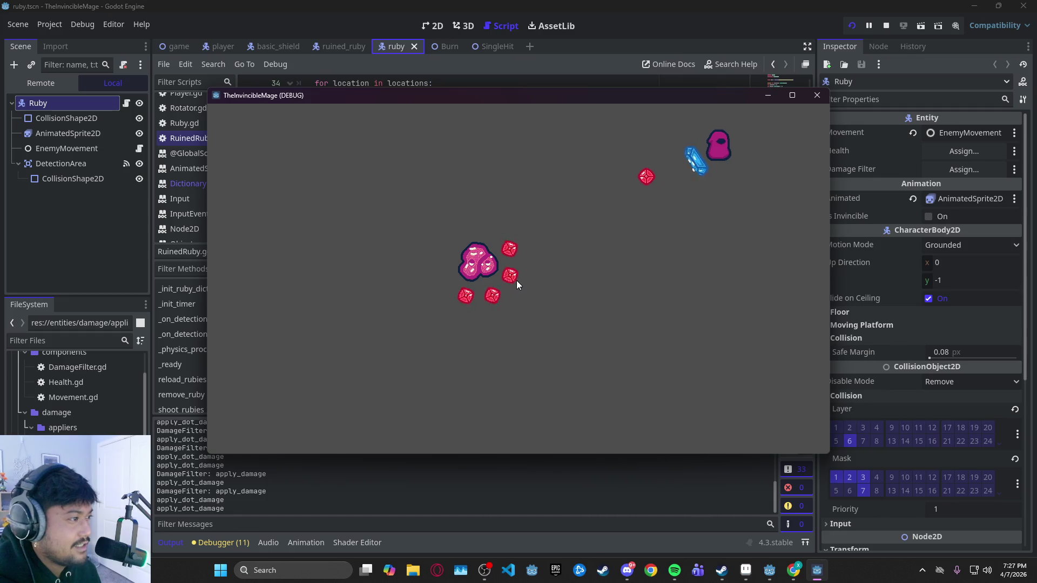
key("s")
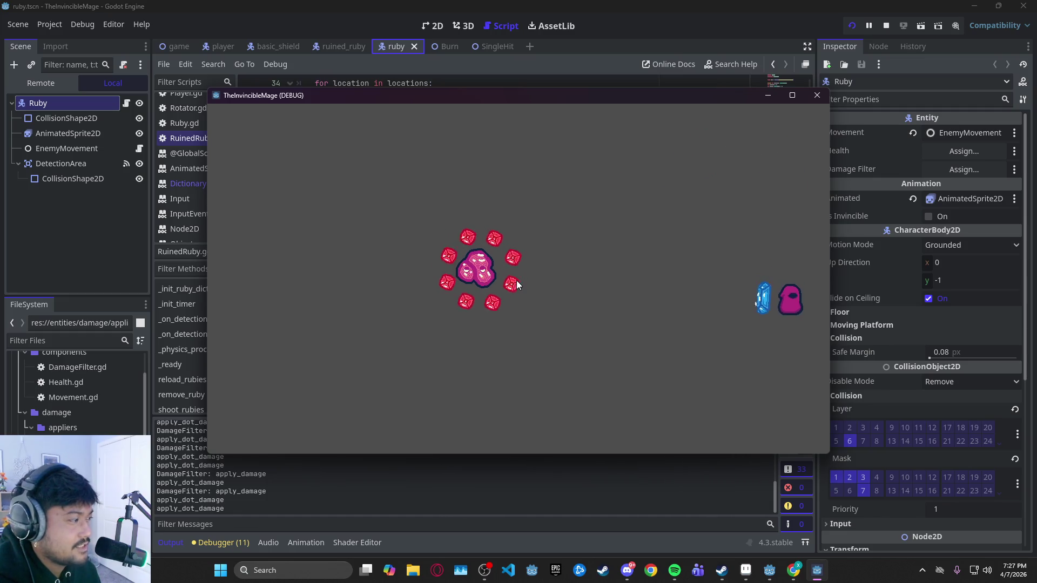
key("a")
key("w")
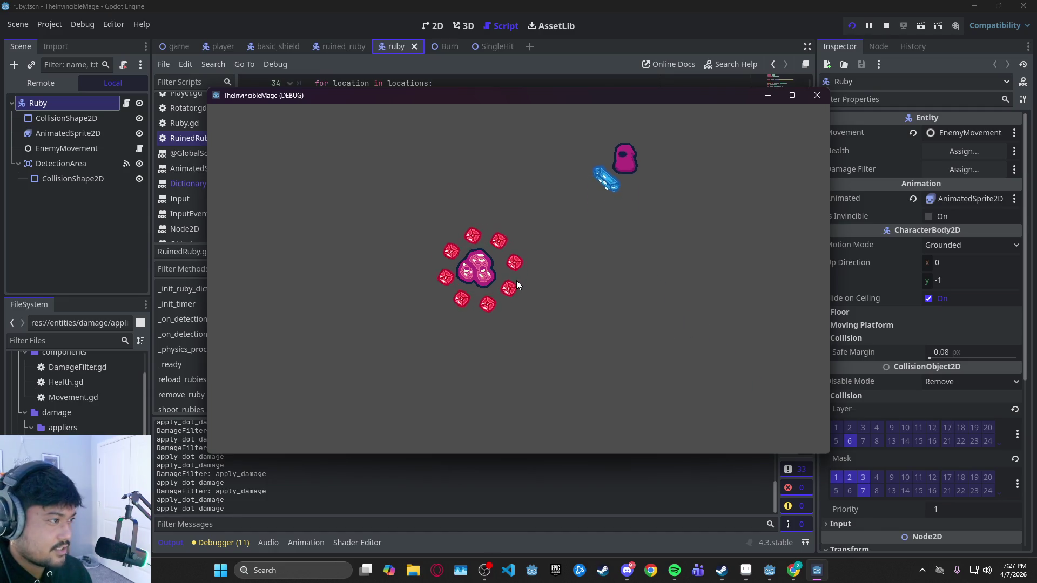
key("d")
key("s")
key("s")
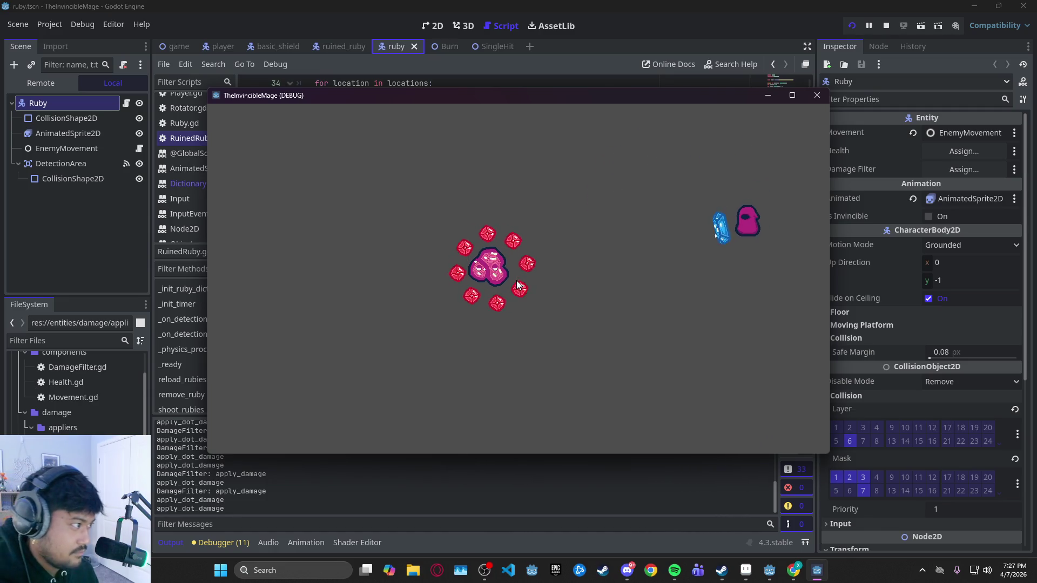
key("a")
key("w")
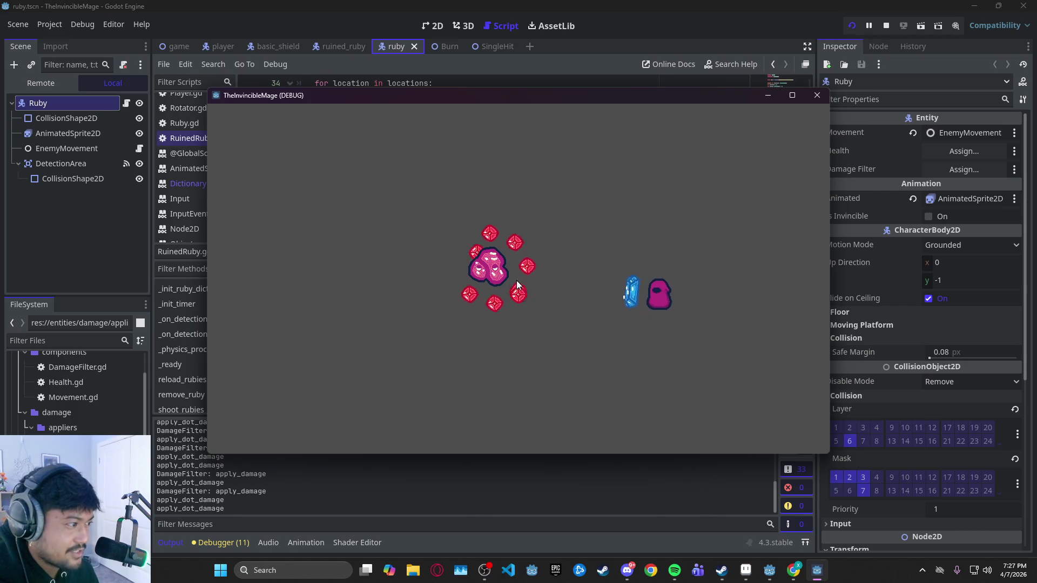
key("d")
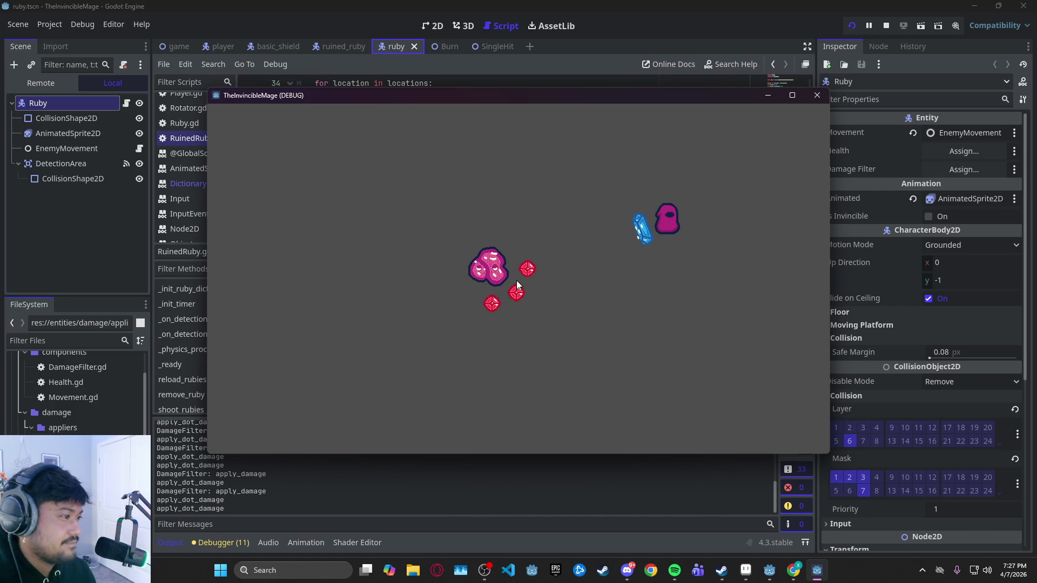
key("s")
key("s")
key("a")
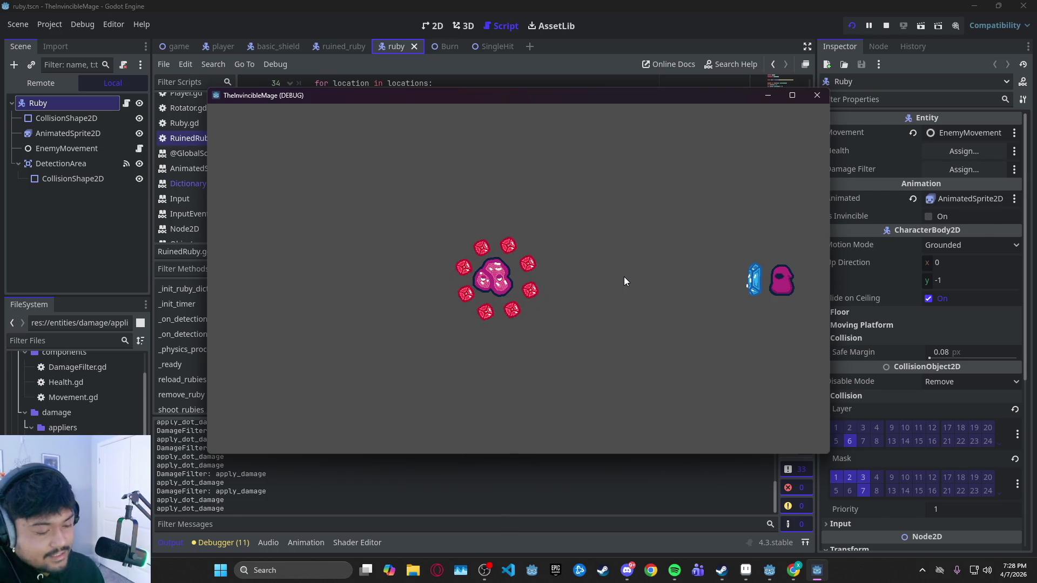
Keep dodging around the ruby enemy with WASD until only three orbiting rubies remain
key("w")
key("s")
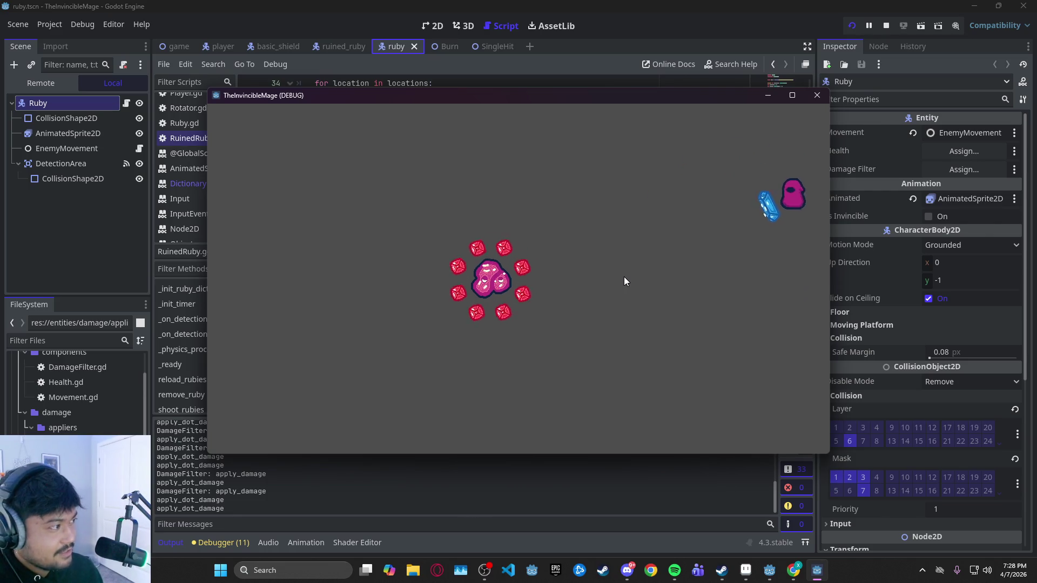
key("a")
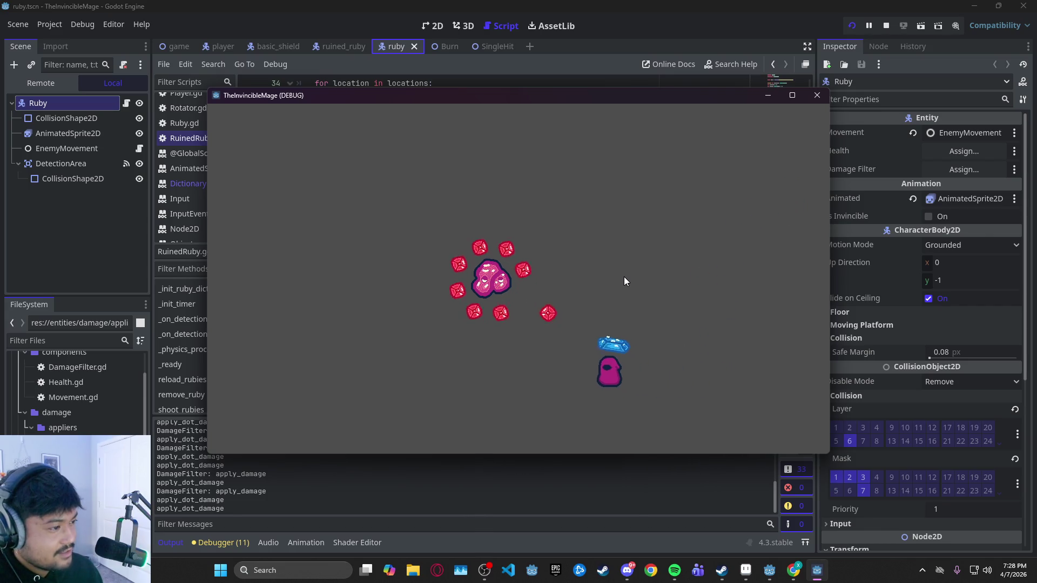
key("w")
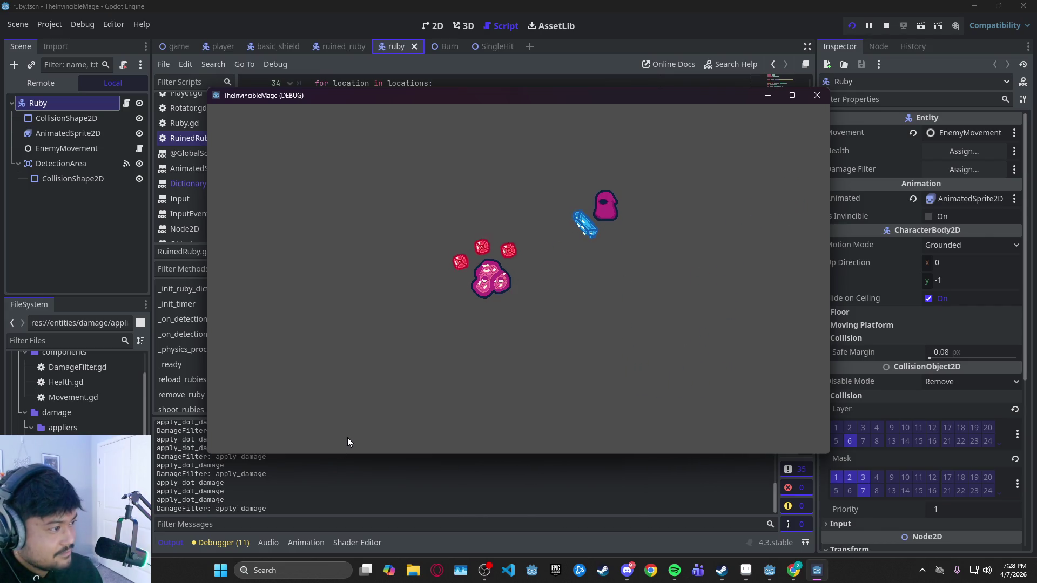
key("d")
key("s")
key("a")
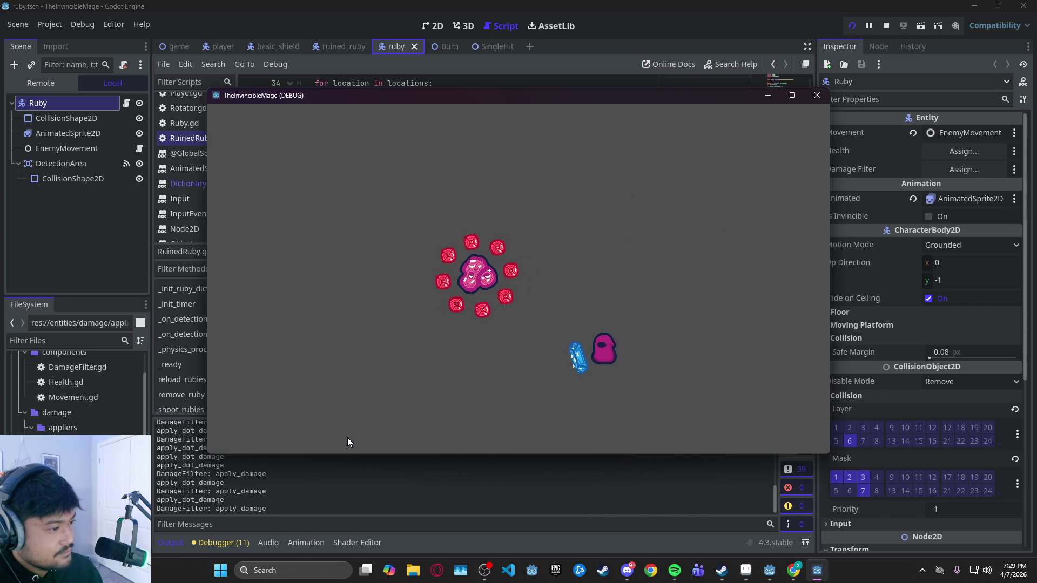
key("w")
key("d")
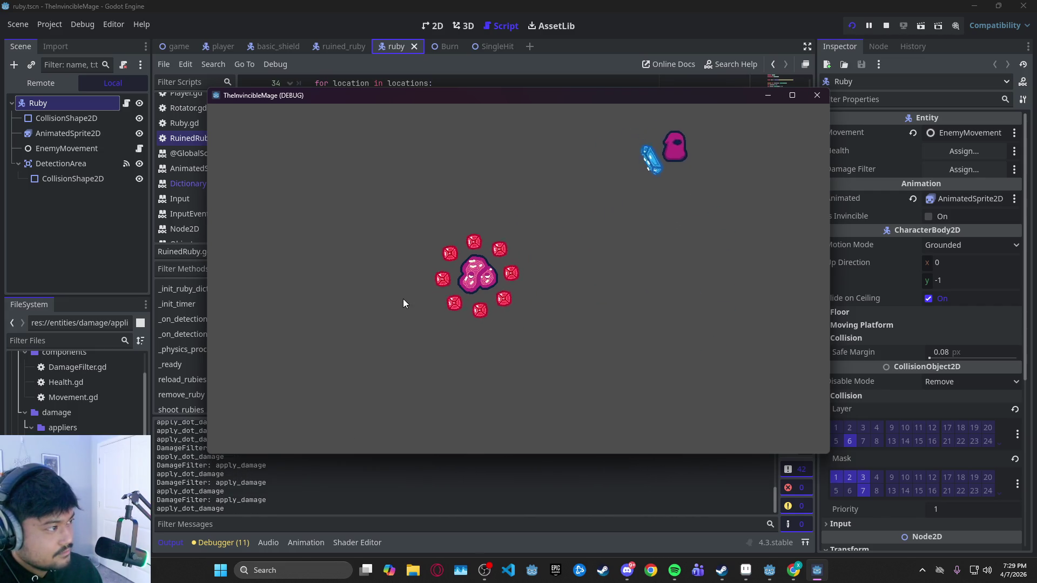
key("s")
key("a")
key("w")
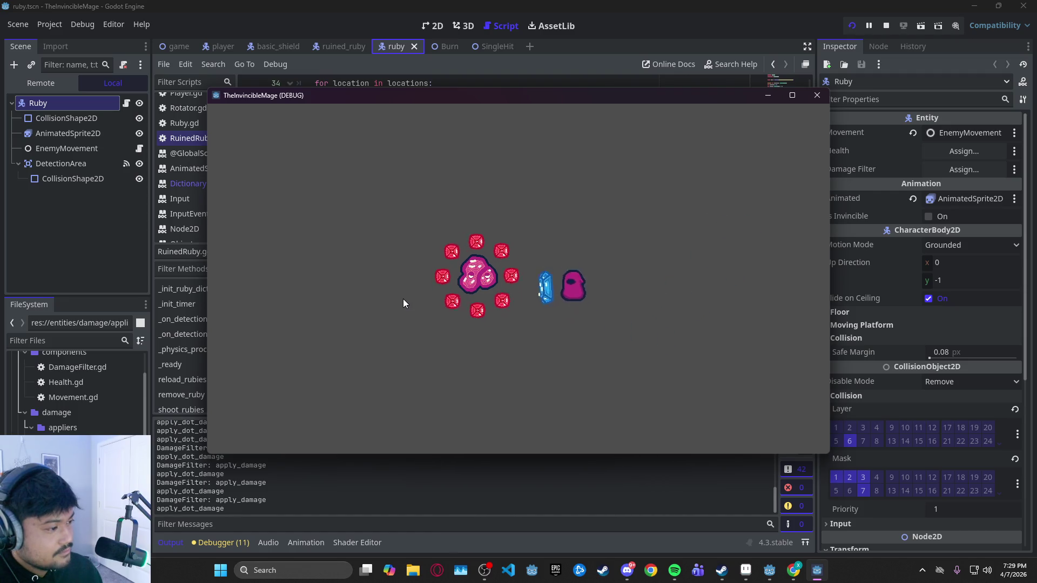
key("d")
key("s")
key("a")
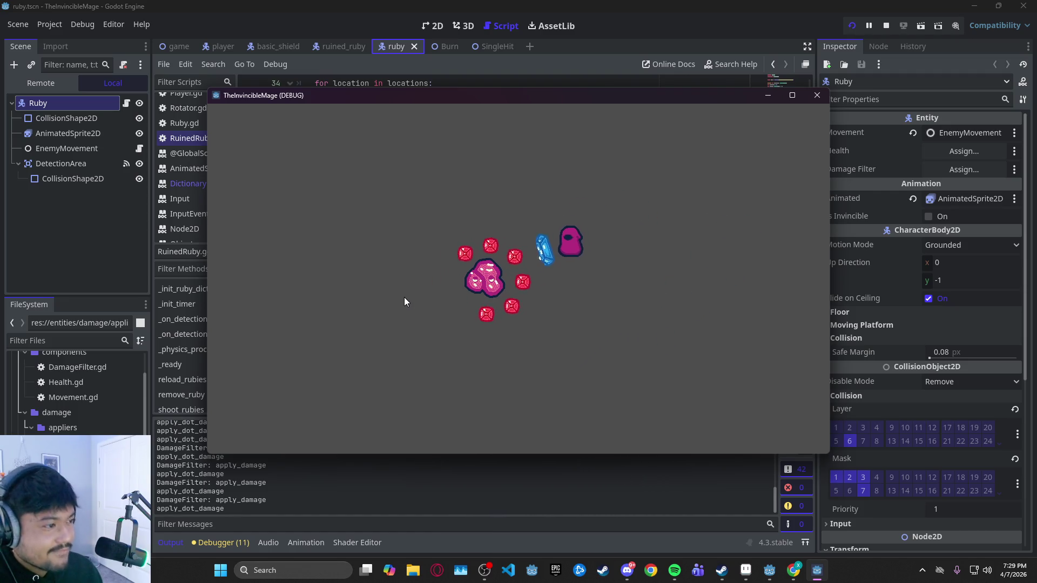
key("d")
key("w")
key("d")
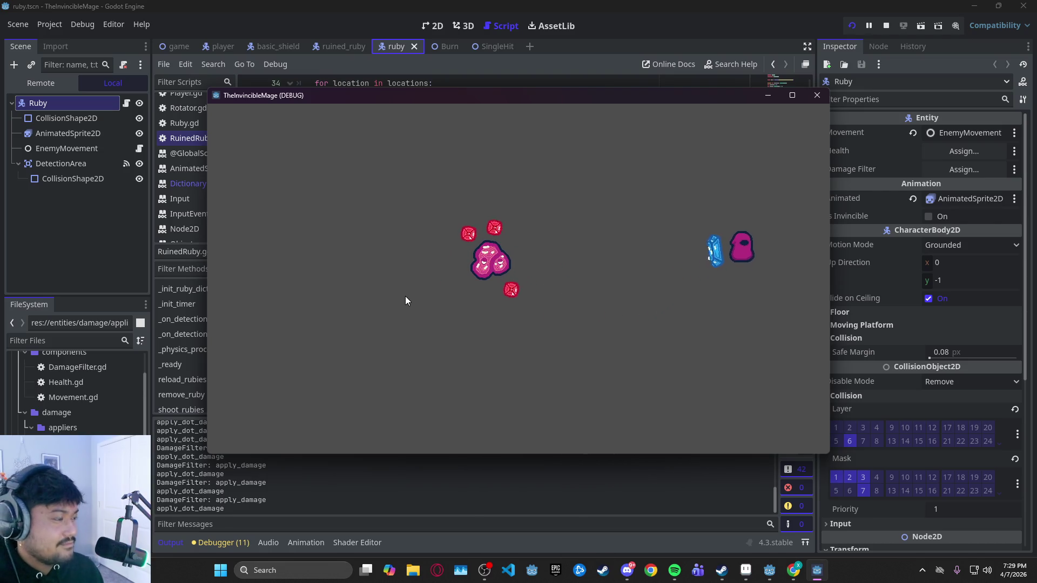
key("s")
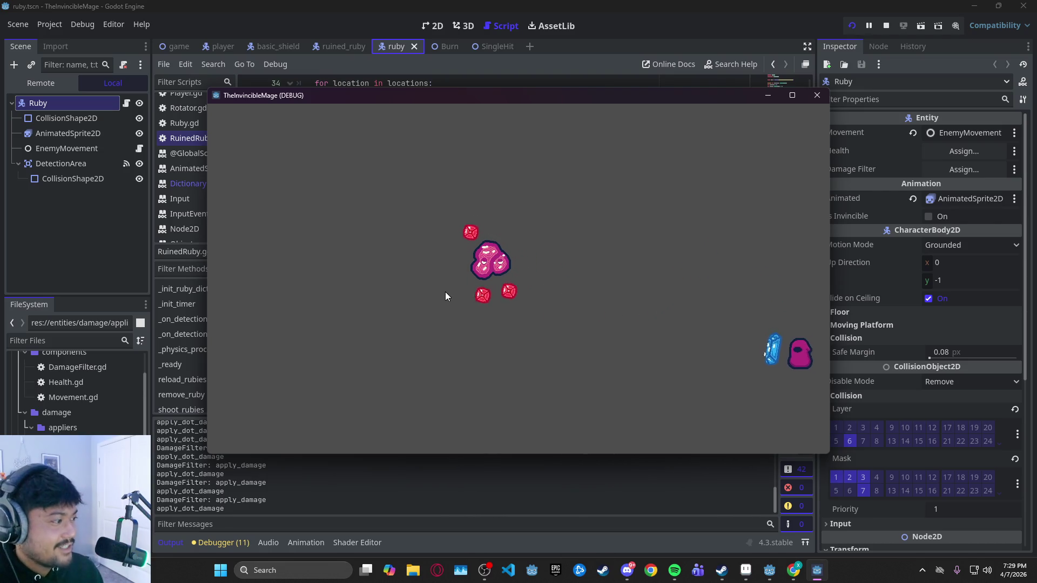
key("w")
key("a")
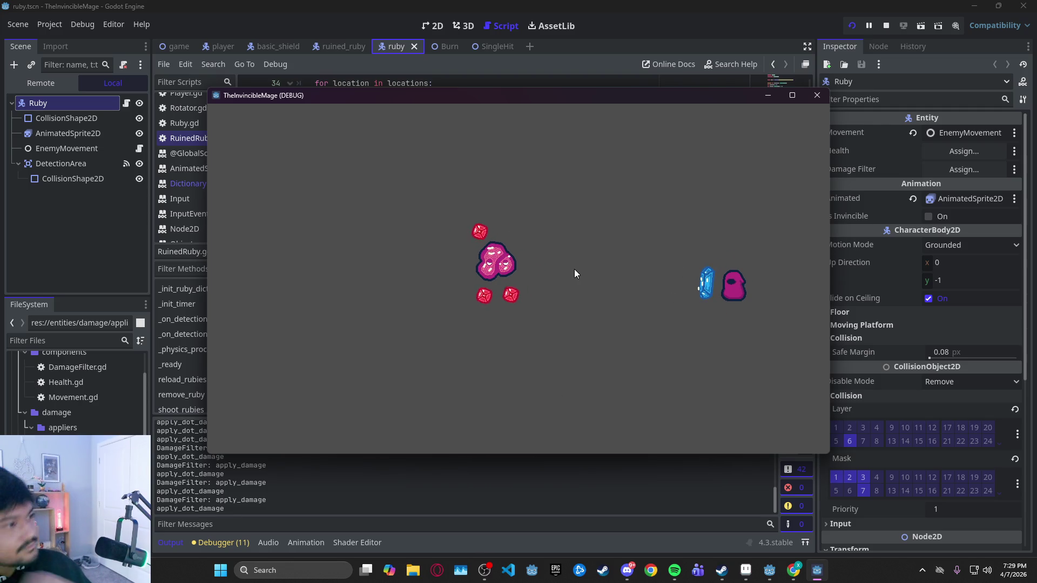
Close the debug game window to stop the run
left_click(818, 95)
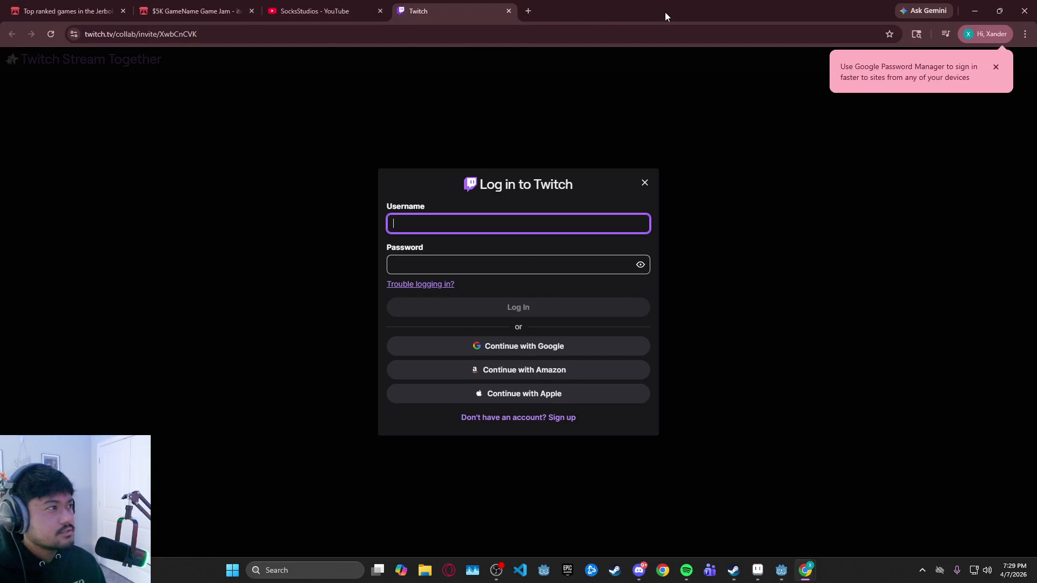
Drag the Chrome window with the Twitch login page mostly off screen to the left
left_click_drag(666, 12, 0, 12)
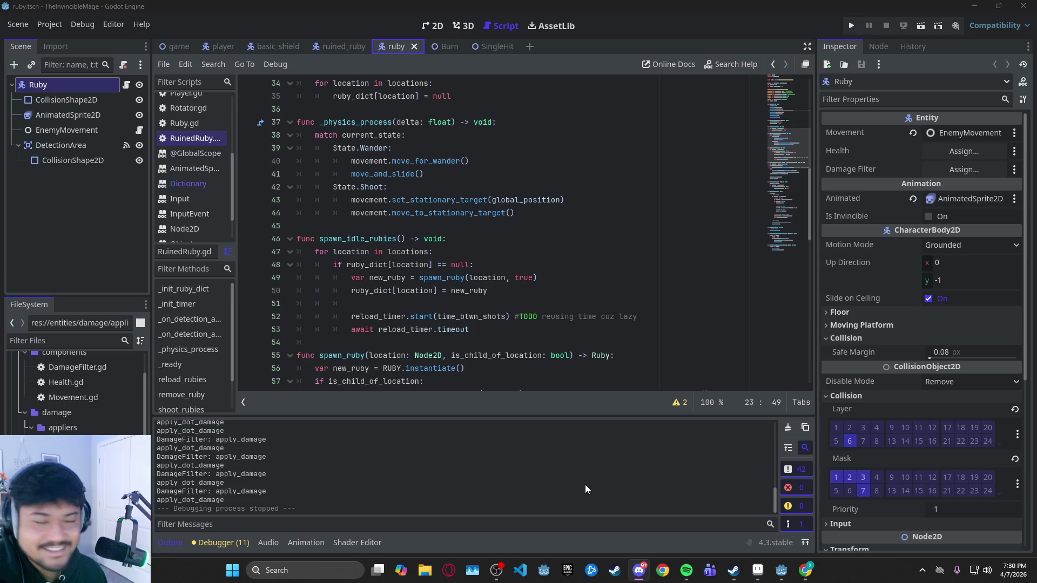
mouse_move(645, 571)
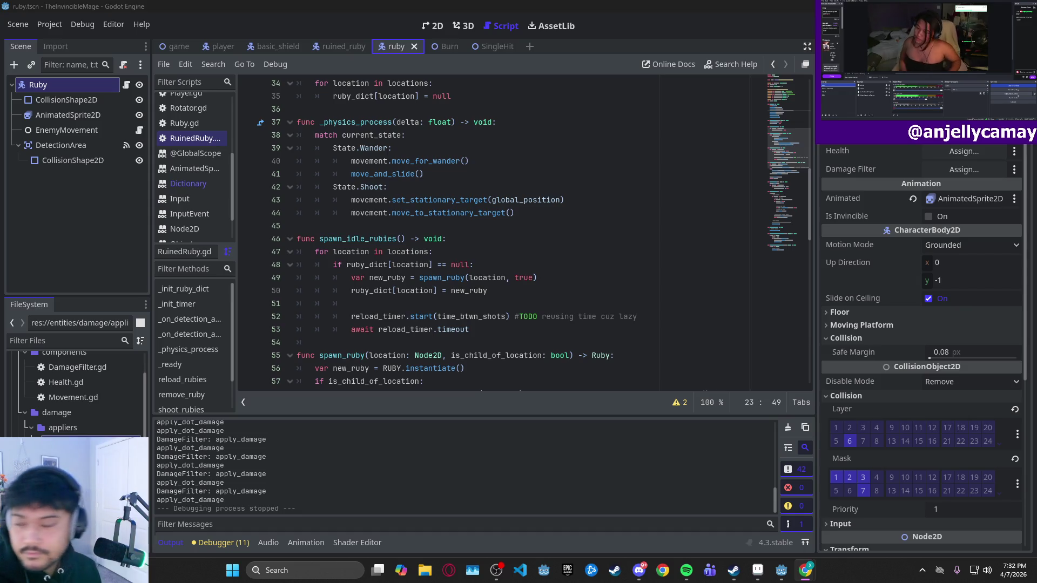
Switch briefly to Discord, then return focus to the Godot editor showing the ruby script
key("alt+Tab")
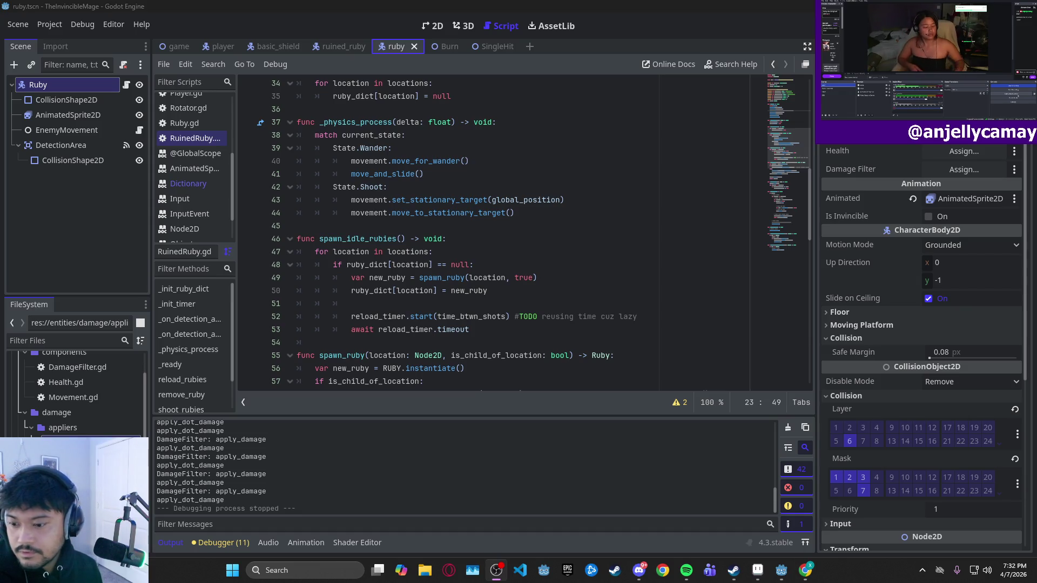
key("alt+Tab")
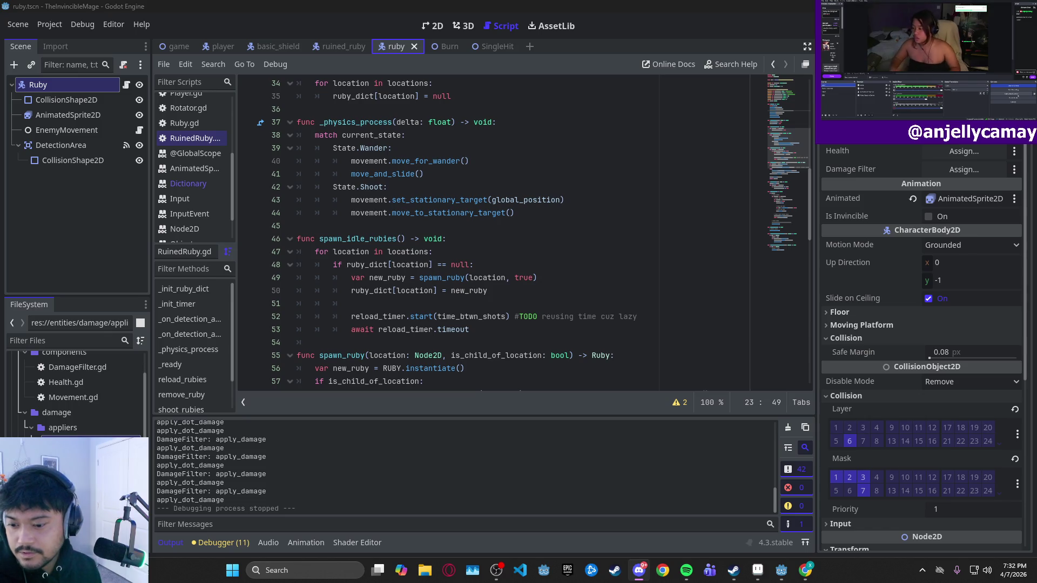
key("alt+Tab")
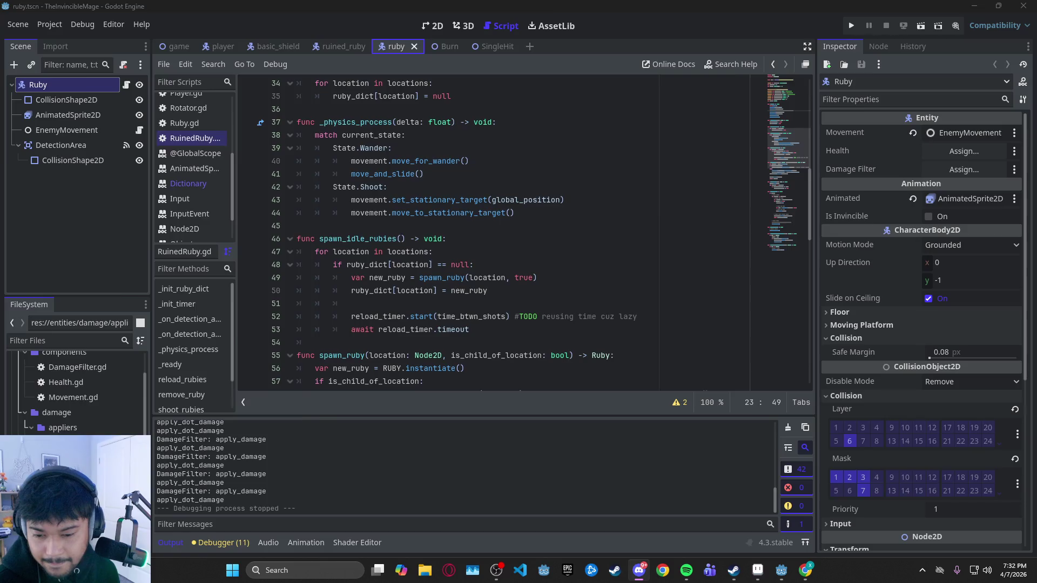
key("super+d")
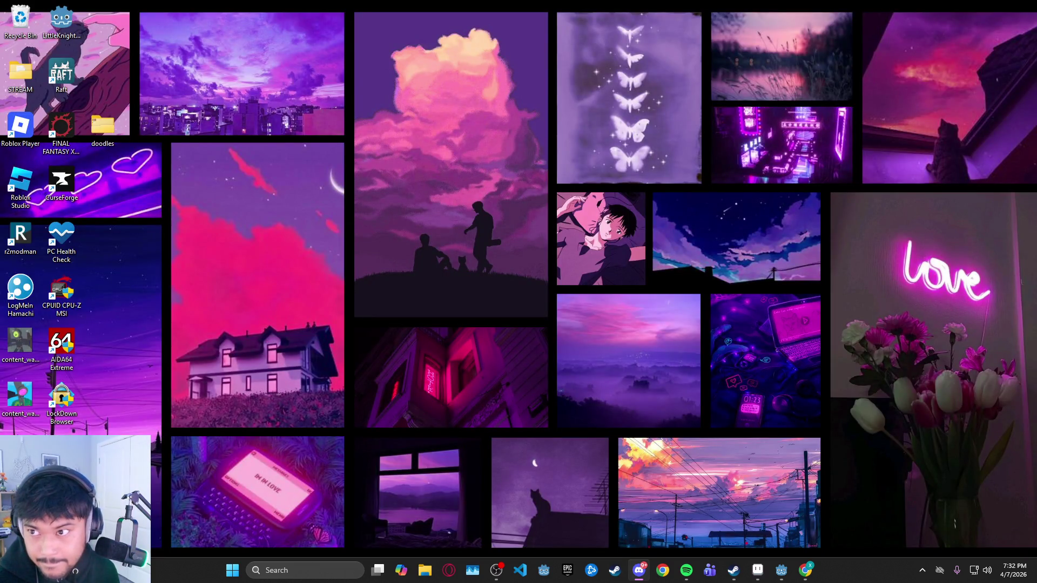
key("super+d")
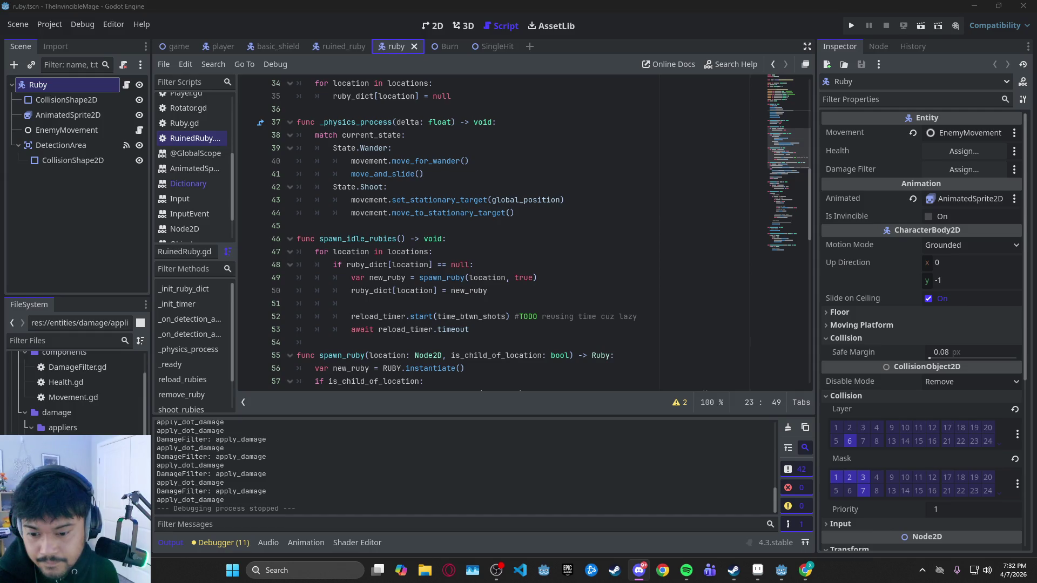